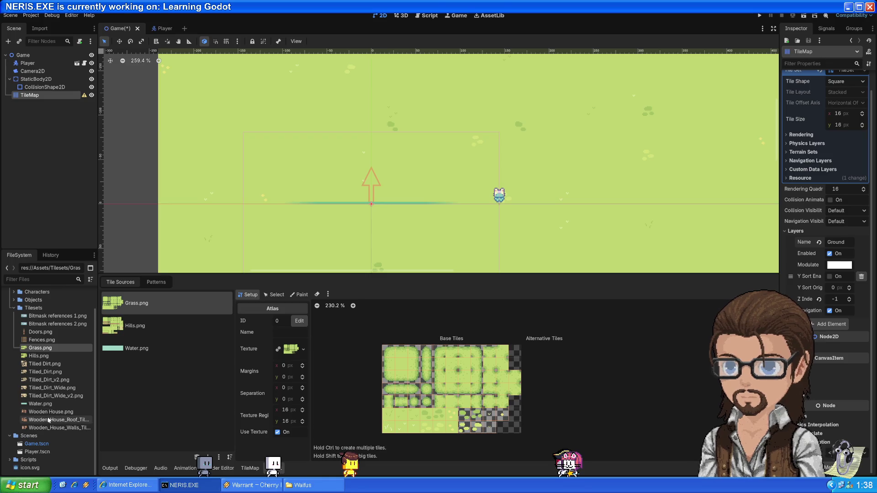
With Water.png selected, add a tilemap layer named 'Water' and set its Z Index to -2
click(137, 350)
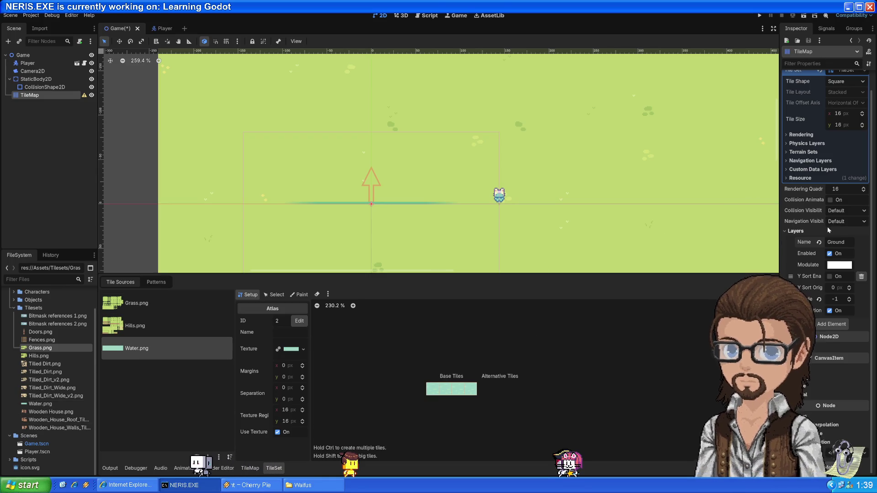
click(827, 324)
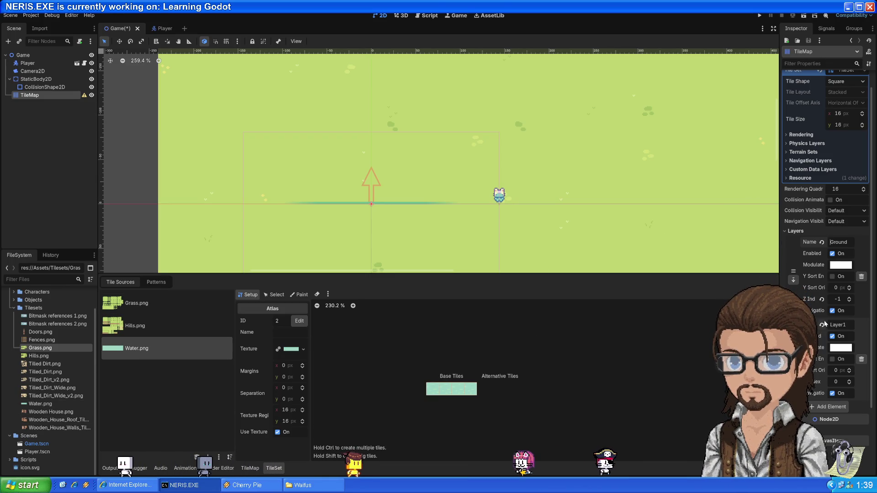
double_click(846, 326)
text(Water)
click(850, 384)
click(850, 384)
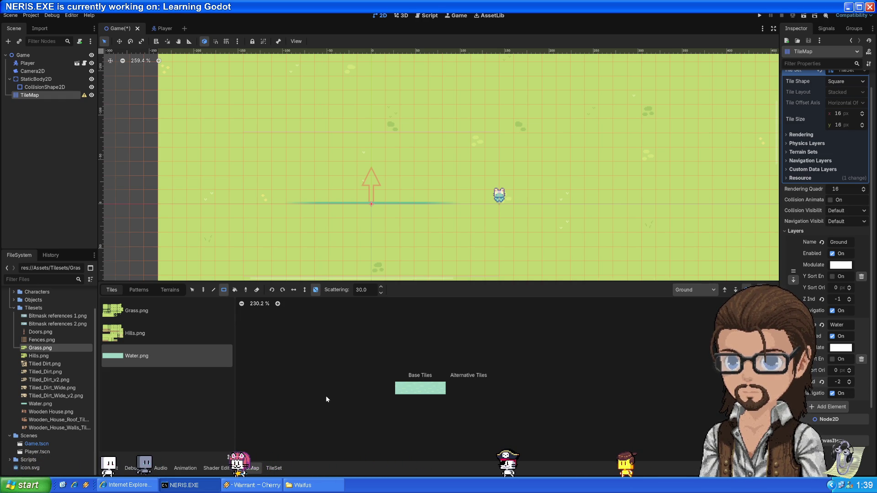
scroll(503, 174, down, 3)
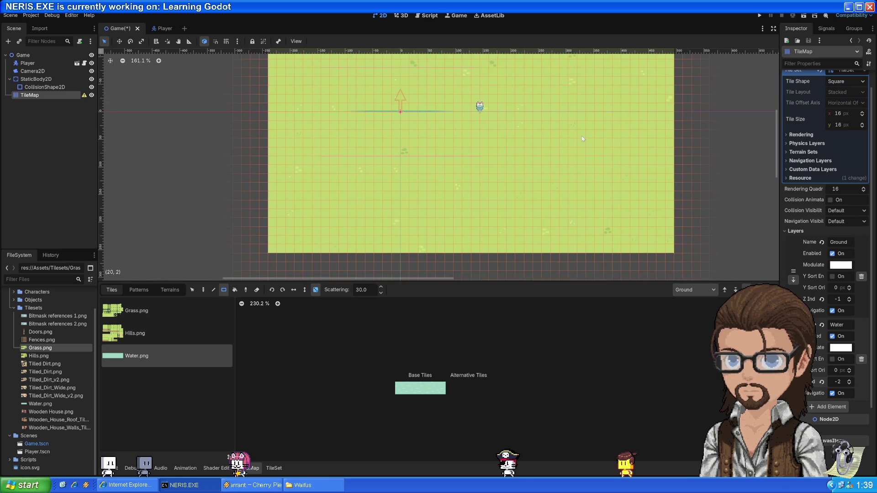
scroll(582, 139, down, 3)
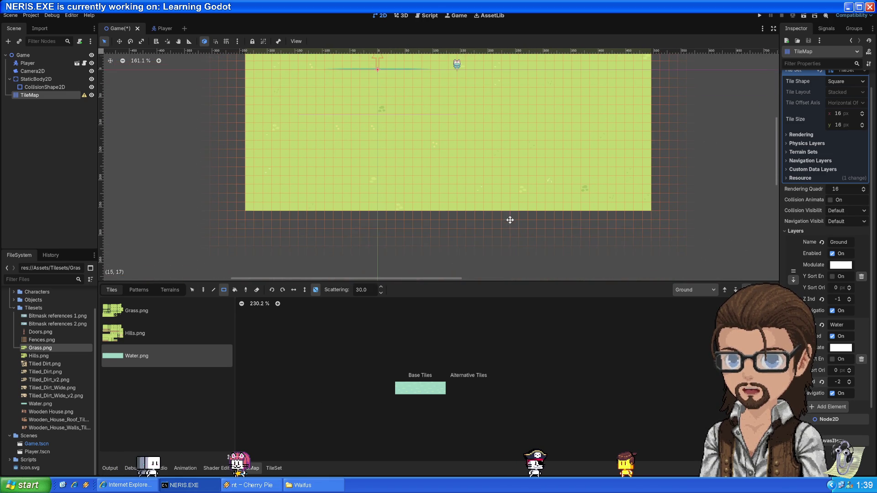
scroll(511, 224, down, 2)
click(271, 468)
click(250, 469)
click(443, 389)
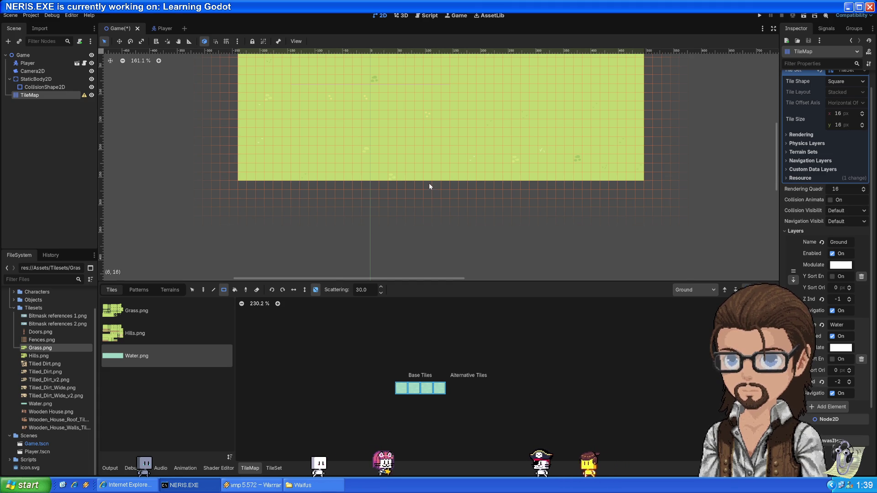
drag(429, 184, 461, 205)
click(316, 290)
key(ctrl+z)
mouse_move(413, 185)
mouse_down()
mouse_move(548, 259)
mouse_move(532, 235)
mouse_up()
scroll(495, 190, up, 4)
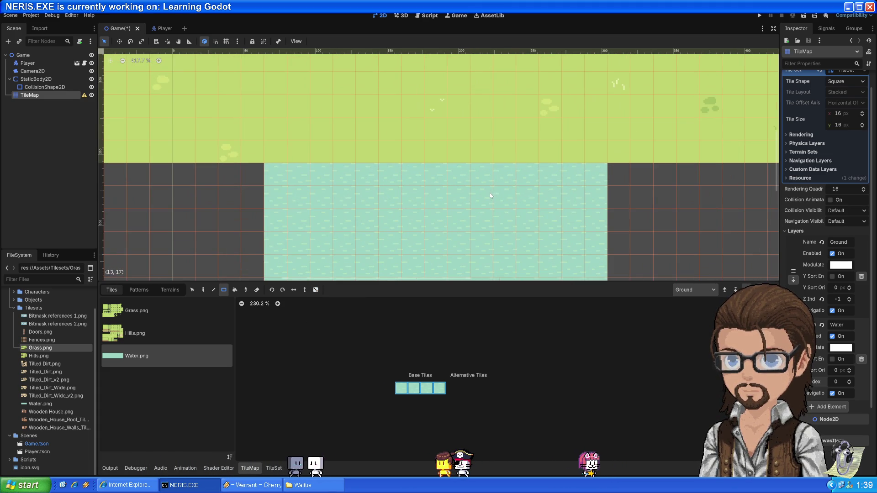
scroll(393, 189, down, 3)
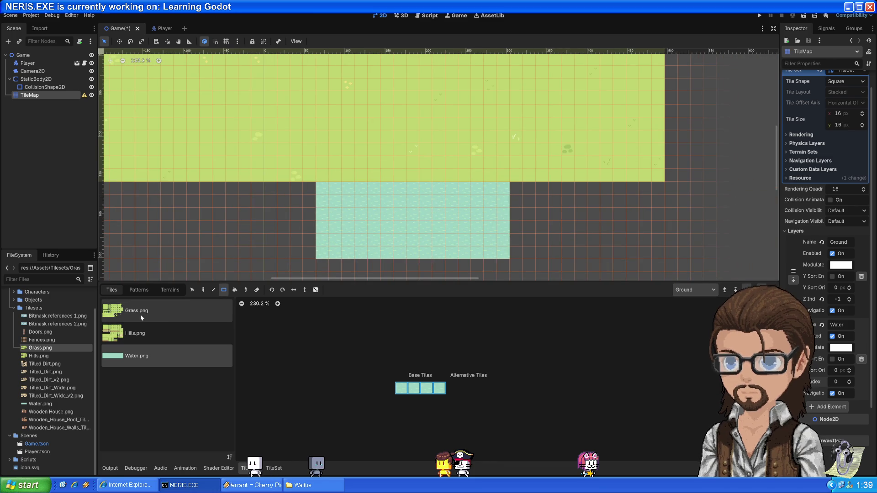
key(ctrl+z)
click(692, 290)
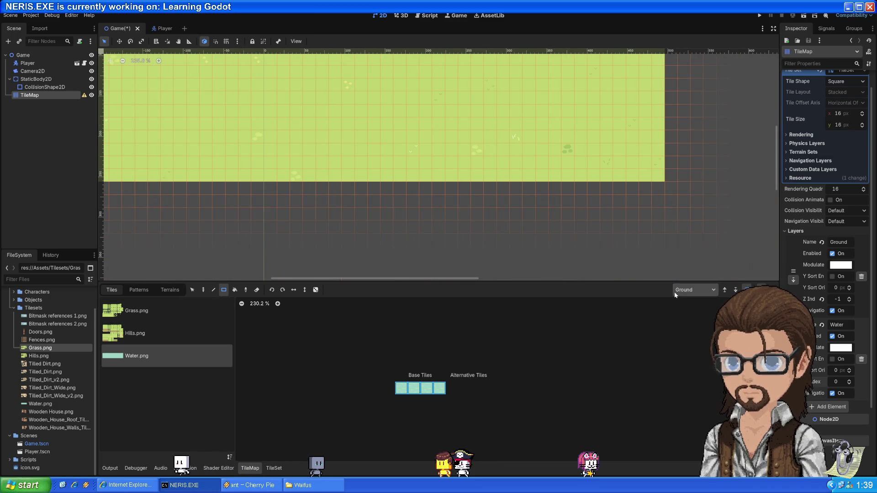
click(694, 312)
Paint a 15x11 rectangle of the leftmost water tile below the grass
mouse_move(395, 186)
mouse_down()
mouse_move(473, 216)
mouse_move(543, 266)
mouse_up()
mouse_move(379, 137)
mouse_down()
mouse_move(561, 271)
mouse_move(556, 277)
mouse_up()
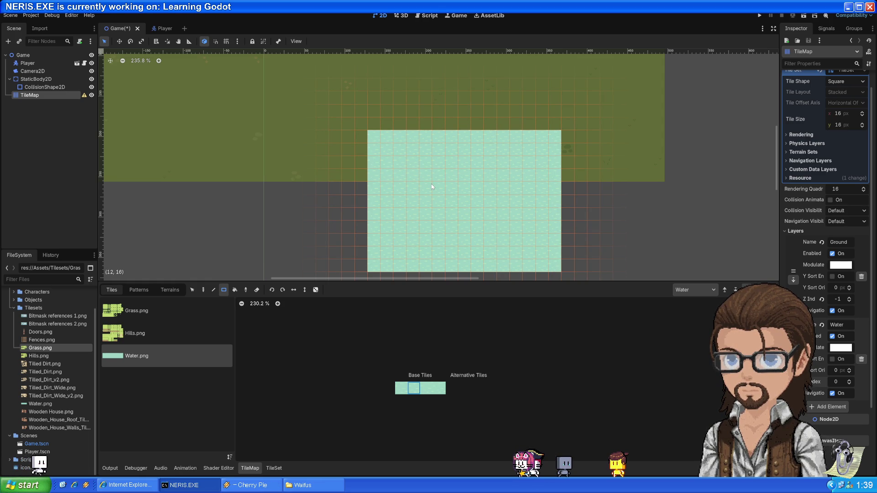
click(428, 389)
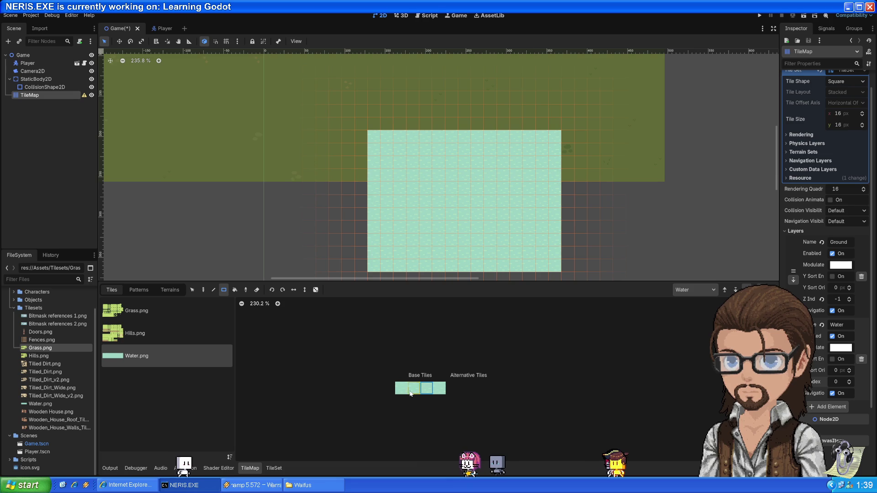
click(402, 389)
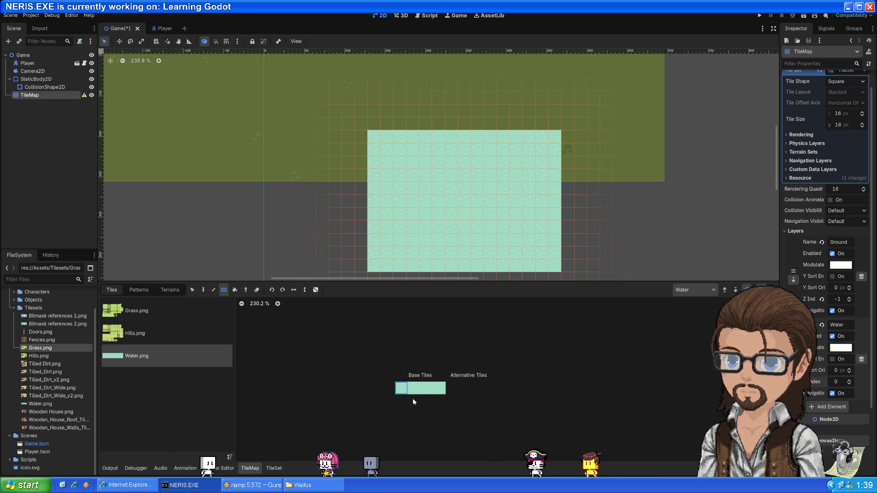
drag(560, 270, 558, 272)
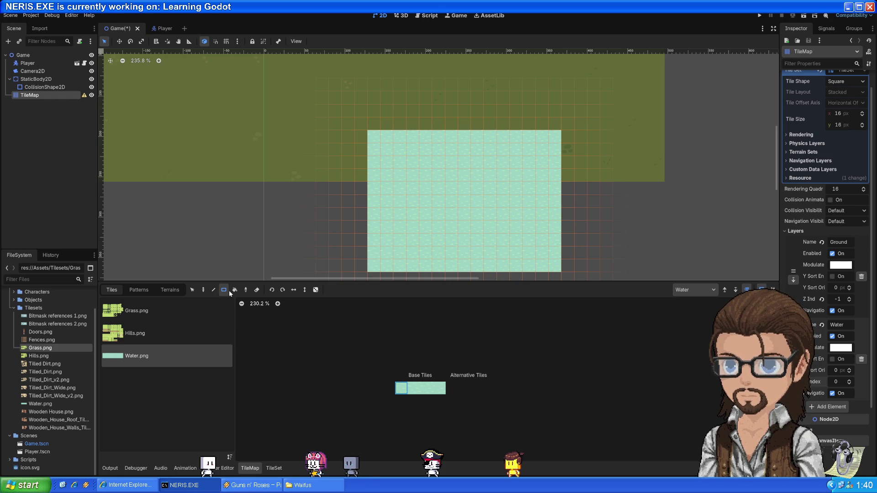
Glance at the saved tile patterns, then switch painting back to the Ground layer
click(145, 292)
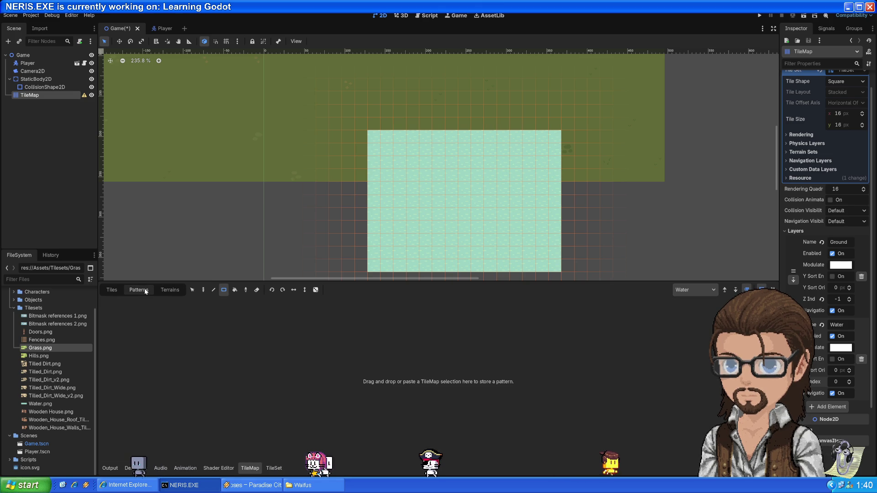
click(116, 291)
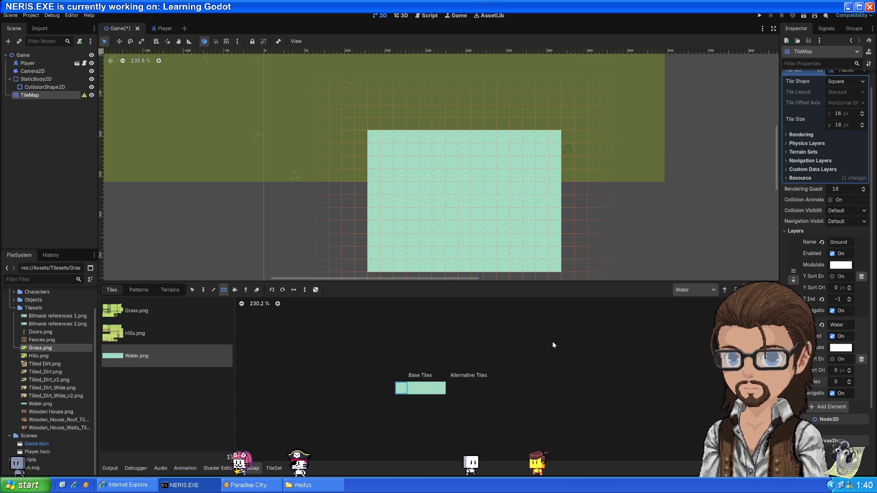
click(693, 290)
click(697, 303)
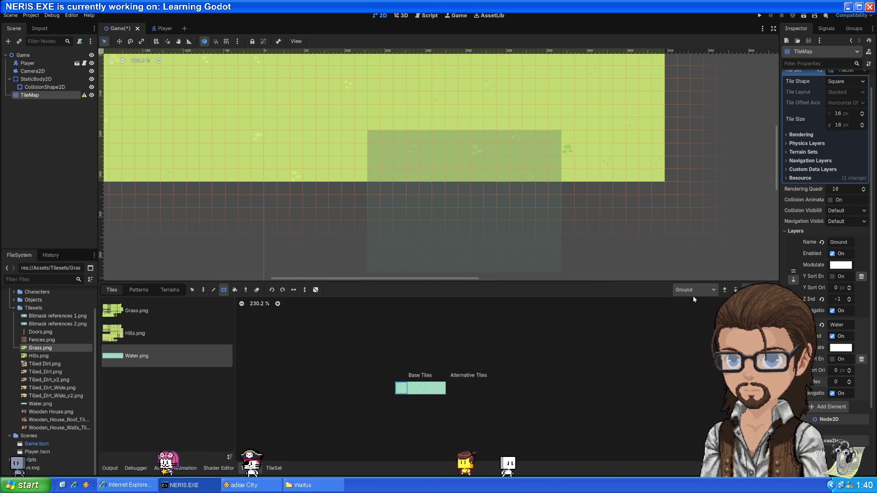
Draw a 13-tile row of Grass.png edge tiles along the bottom of the grass
mouse_move(609, 203)
mouse_down()
mouse_move(642, 172)
mouse_move(641, 157)
mouse_move(642, 167)
mouse_up()
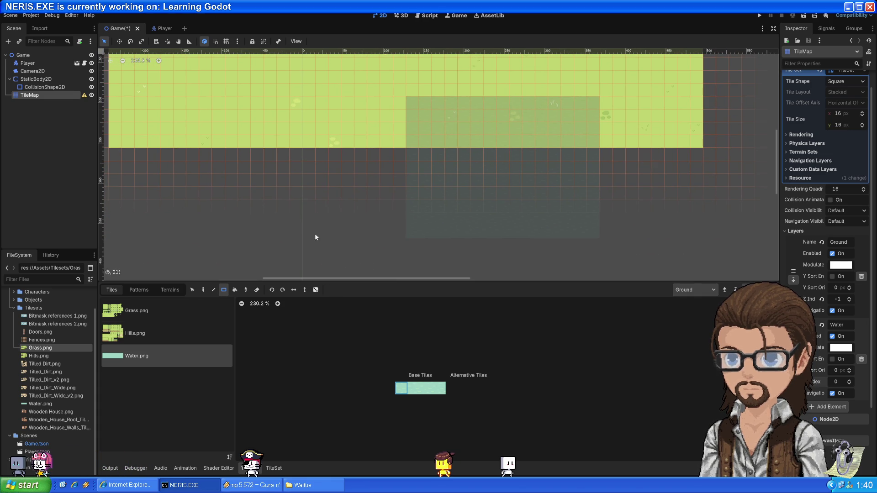
click(138, 314)
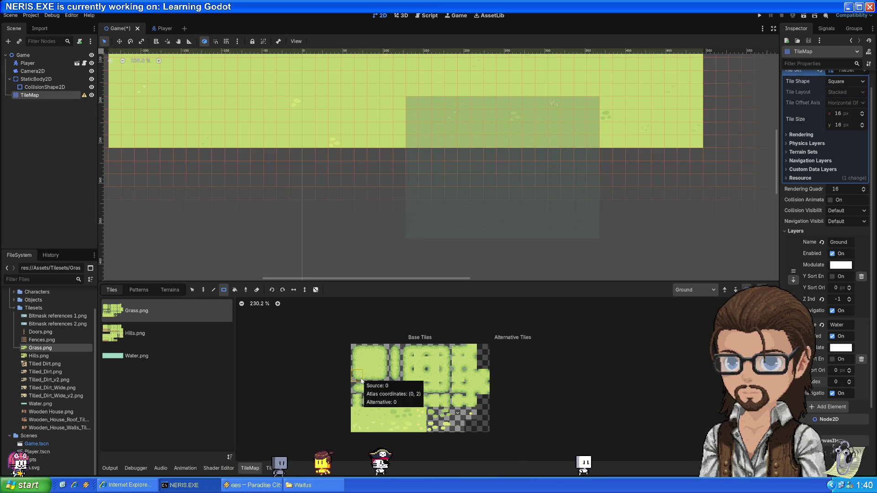
drag(369, 375, 382, 375)
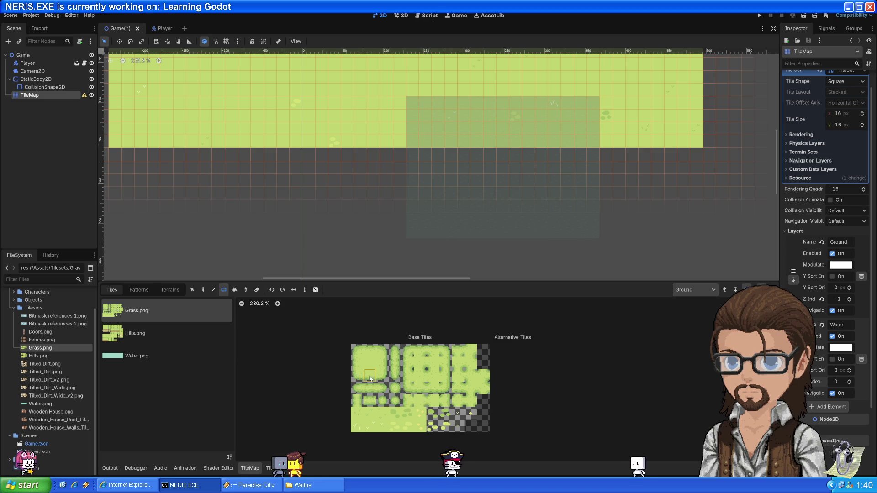
mouse_move(411, 152)
mouse_down()
mouse_move(522, 152)
mouse_move(498, 163)
mouse_up()
key(Escape)
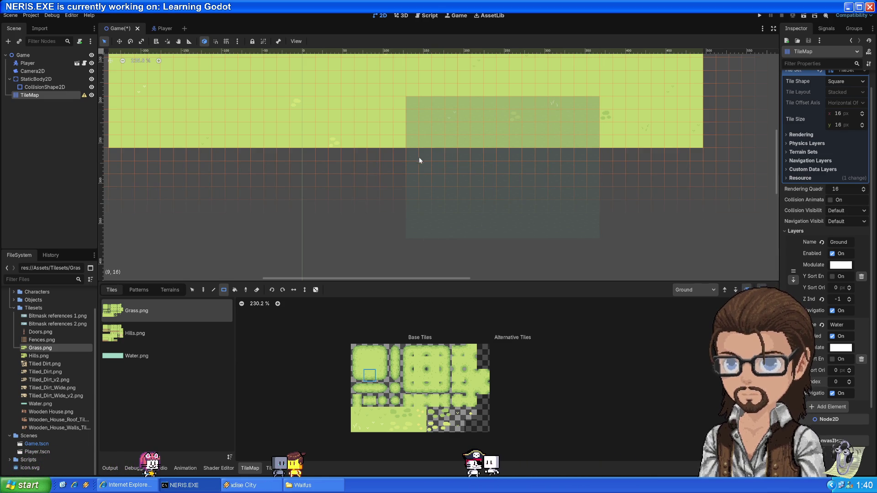
drag(412, 154, 593, 159)
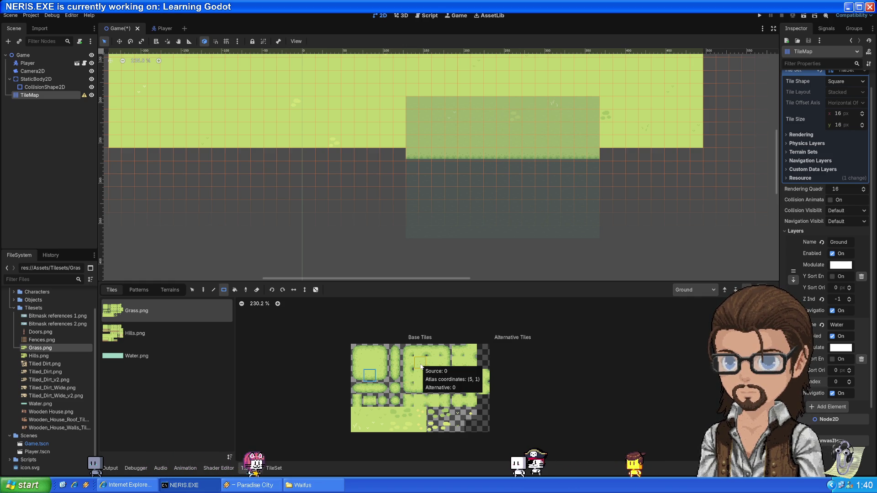
Extend a vertical grass strip downward into the water and cap it with rounded end tiles
click(435, 377)
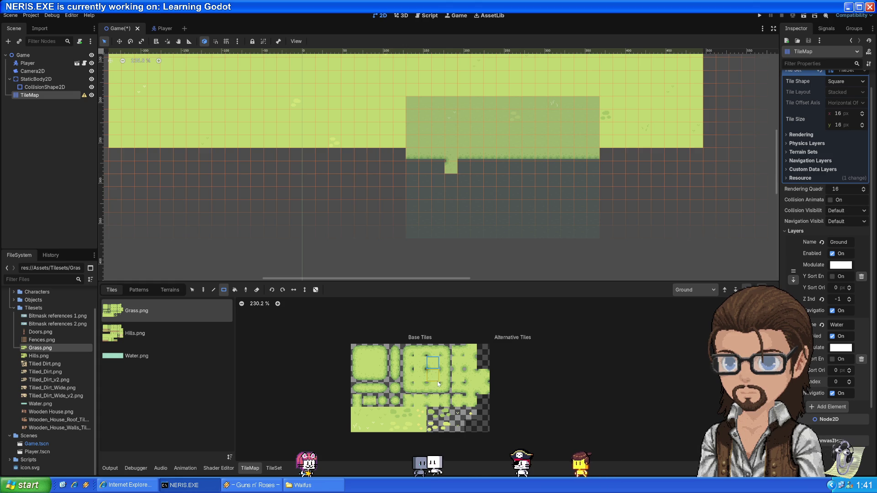
click(361, 360)
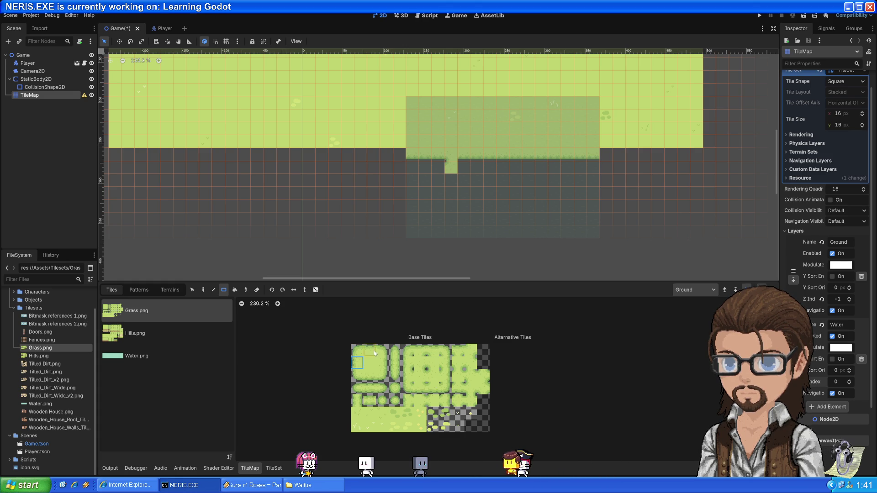
drag(459, 168, 457, 182)
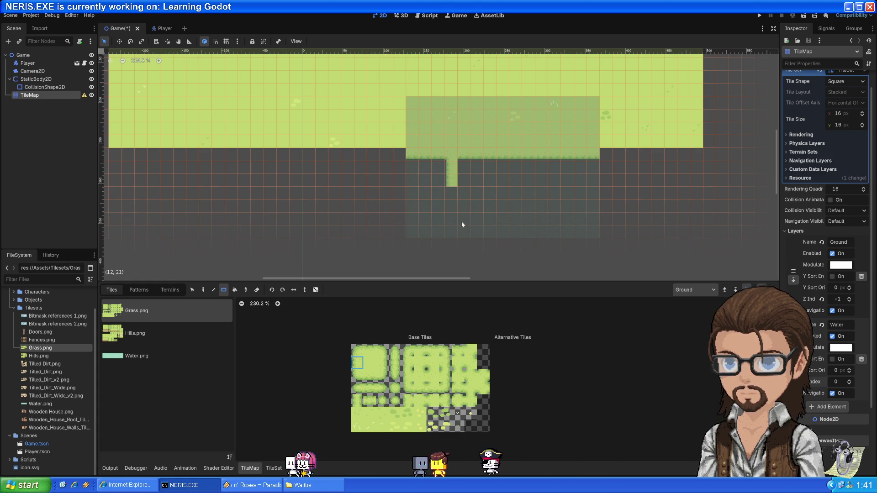
click(355, 381)
drag(455, 195, 491, 193)
click(370, 375)
click(383, 376)
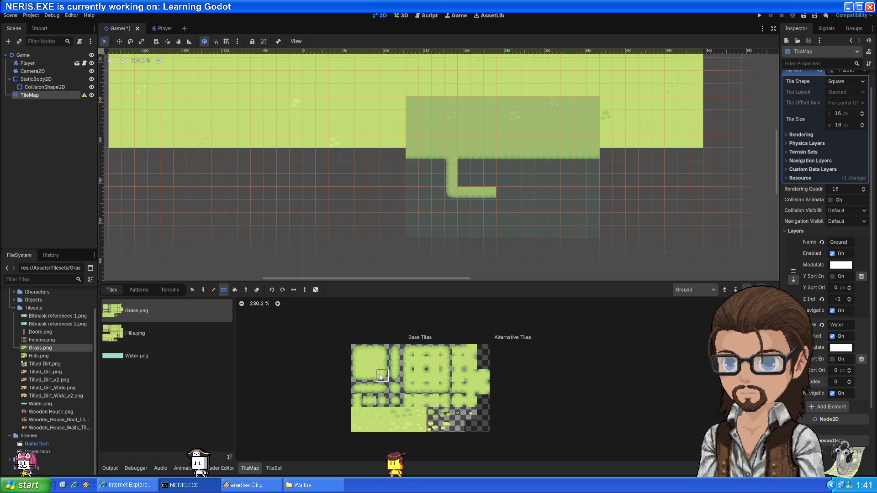
click(497, 191)
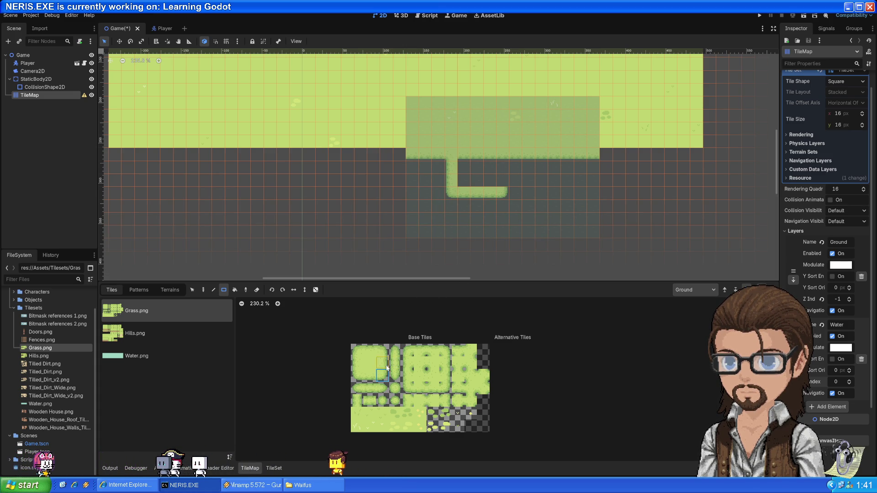
Add a right-hand grass column and fill the block's inside with centre grass tiles
drag(505, 165, 505, 165)
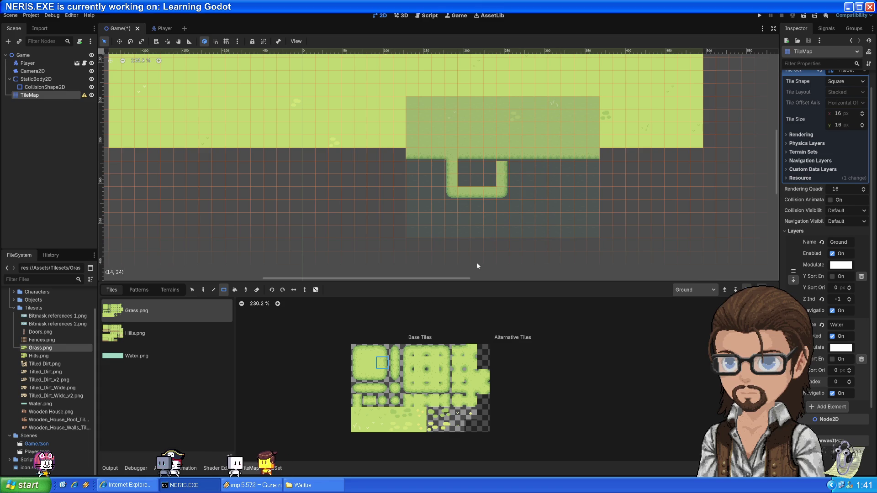
click(420, 365)
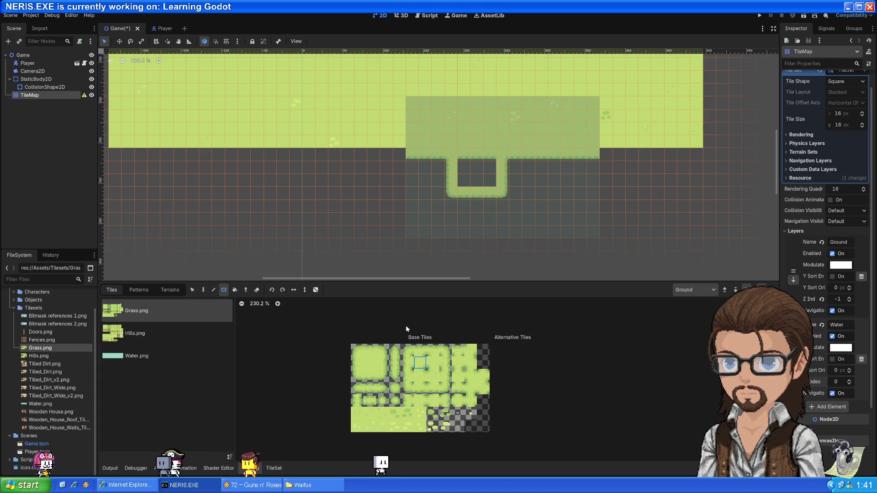
mouse_move(470, 160)
mouse_down()
mouse_move(491, 160)
mouse_move(492, 184)
mouse_up()
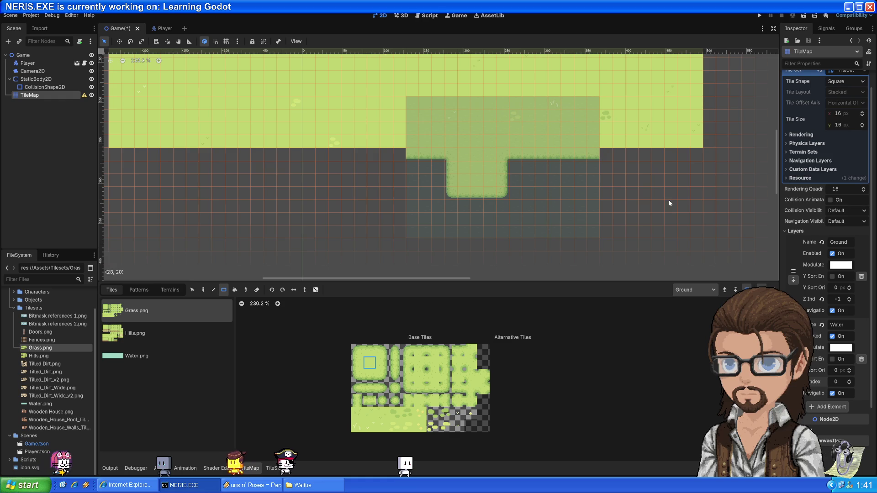
scroll(526, 176, up, 2)
scroll(517, 187, down, 4)
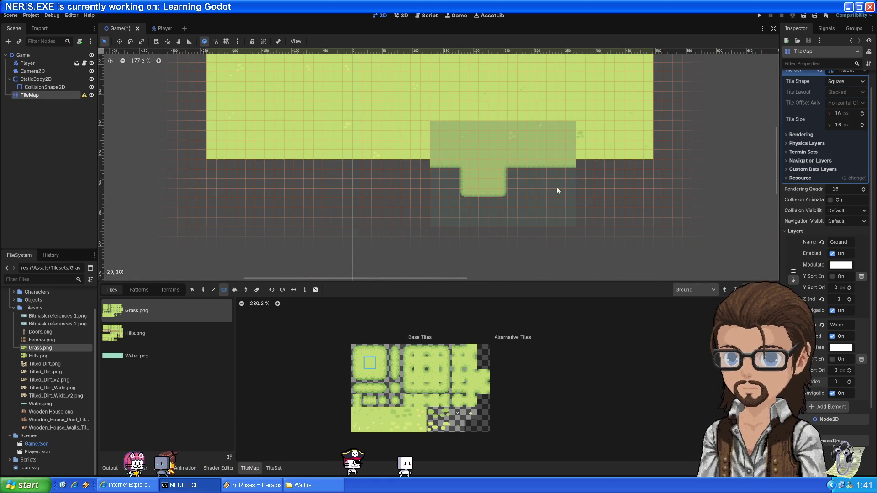
Test-run the game, stop it with F8, and inspect StaticBody2D and its CollisionShape2D
click(760, 16)
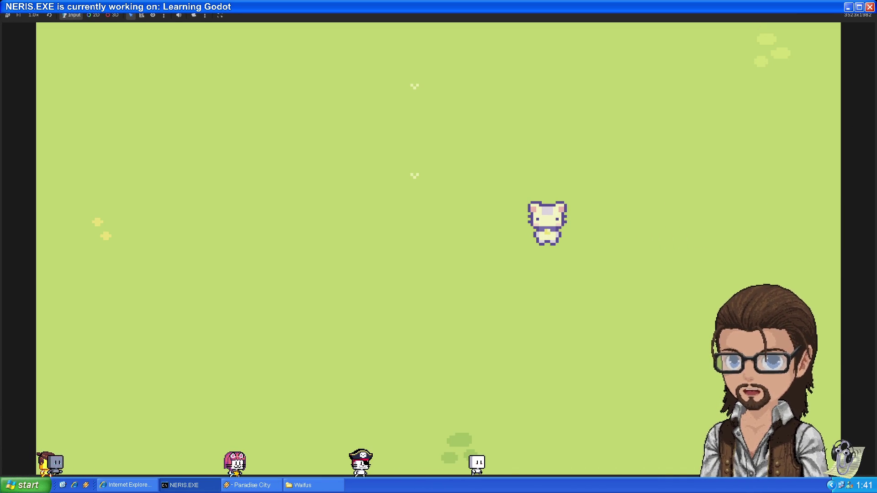
key(F8)
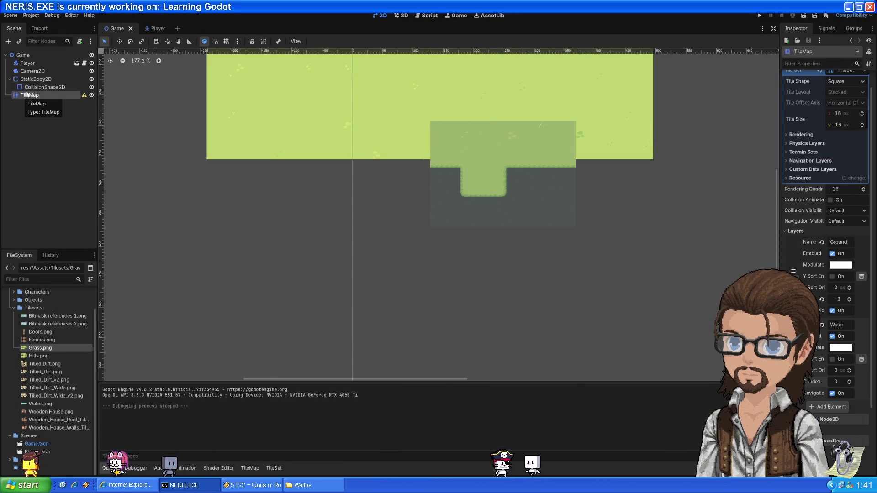
click(35, 82)
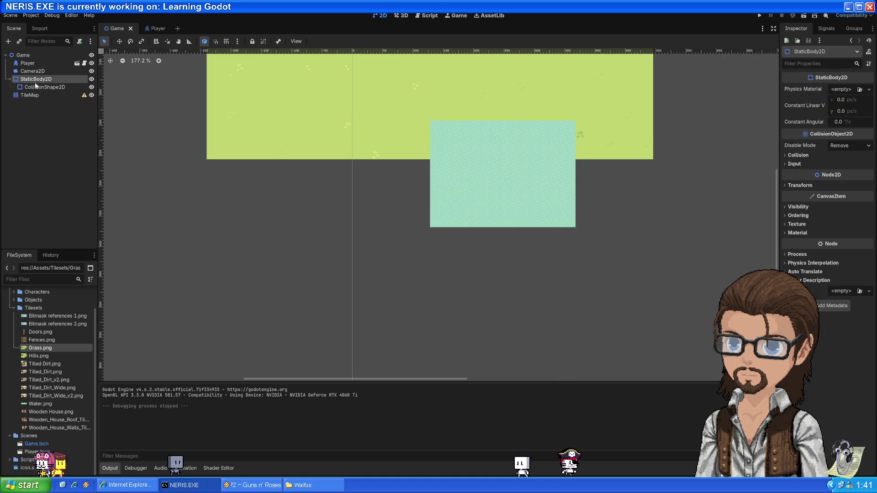
click(35, 83)
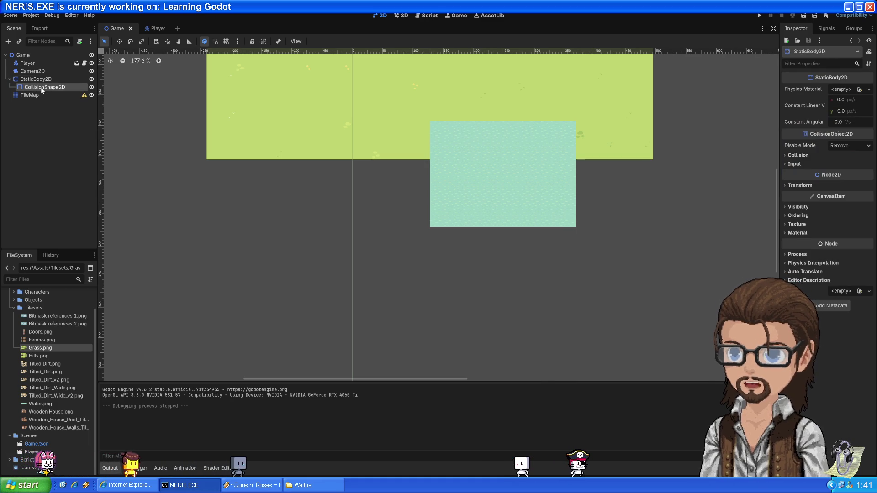
scroll(399, 208, down, 3)
scroll(384, 180, down, 3)
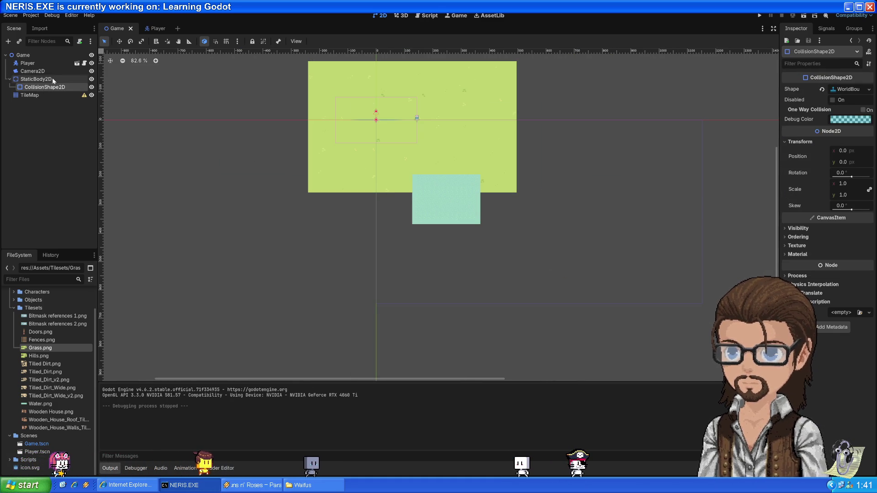
Delete StaticBody2D with its collision shape, then run and stop the game again
click(30, 80)
key(Delete)
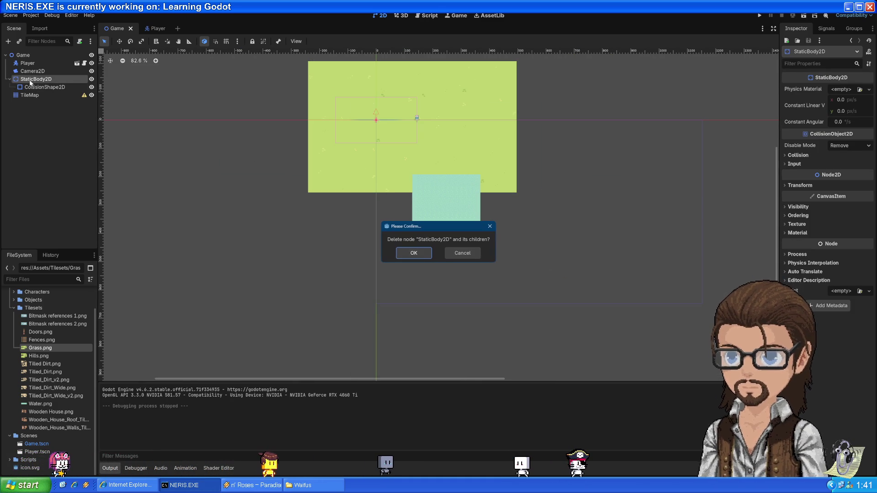
click(413, 253)
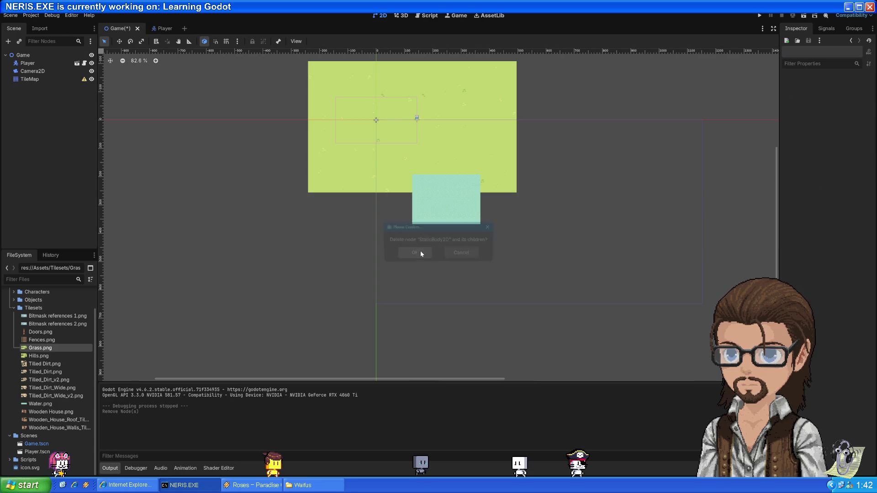
click(758, 17)
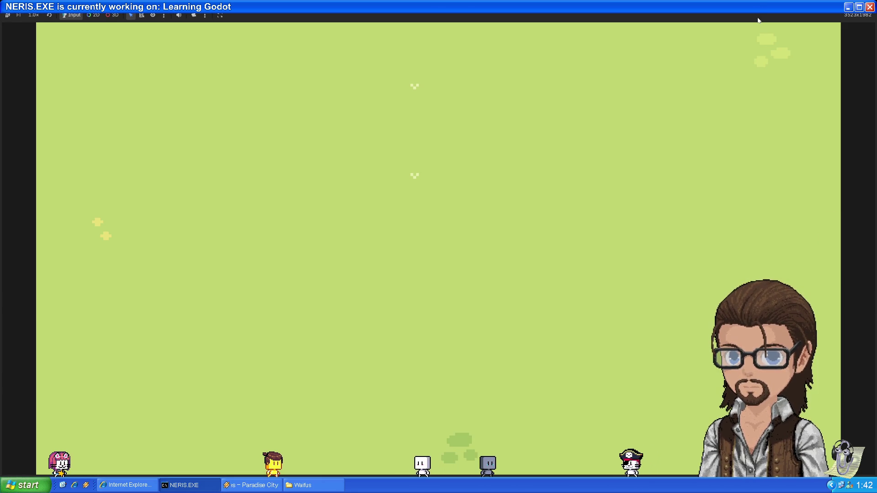
key(F8)
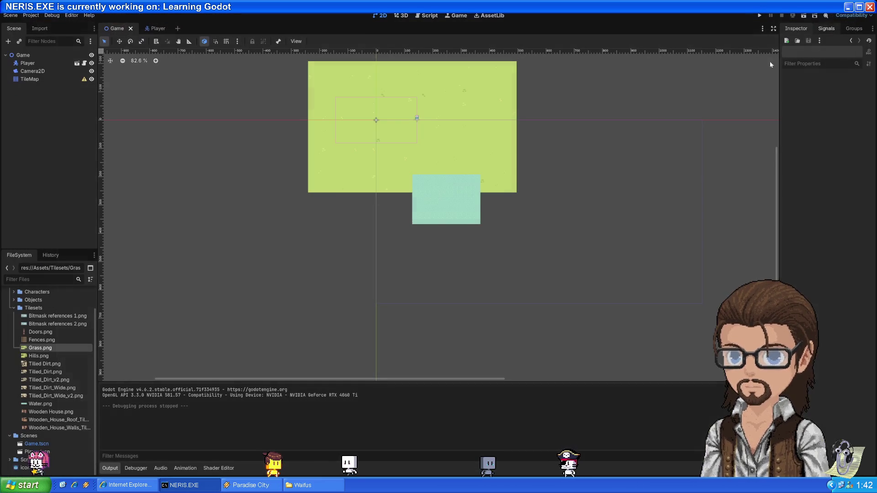
scroll(433, 130, up, 10)
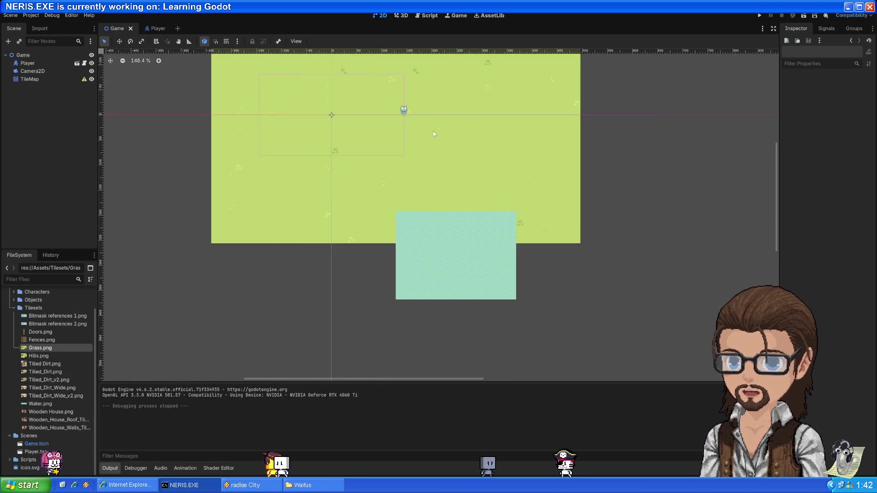
Lower the TileMap's Water layer Z Index to -2 and save the Game scene with Ctrl+S
mouse_move(495, 259)
mouse_down()
mouse_move(444, 74)
mouse_move(425, 62)
mouse_up()
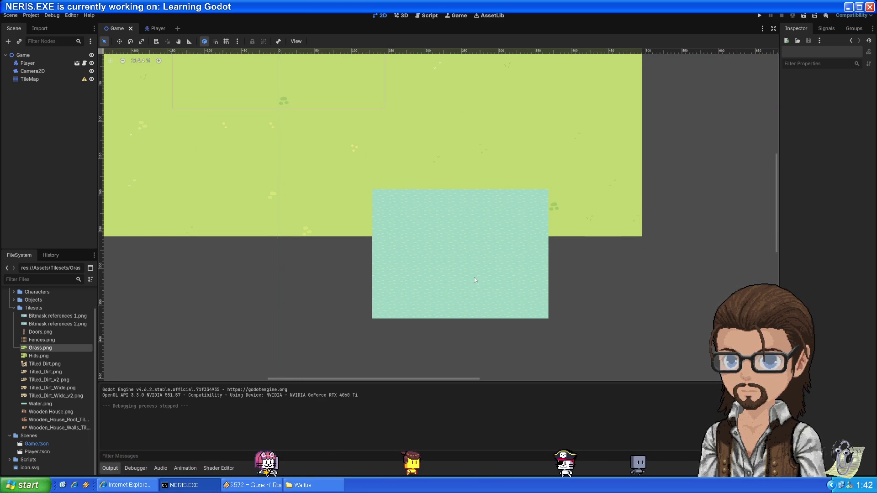
click(39, 80)
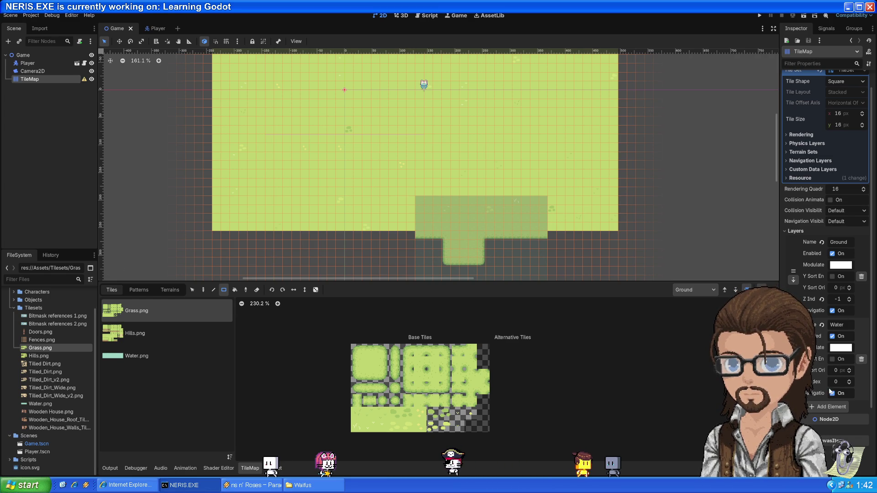
click(849, 384)
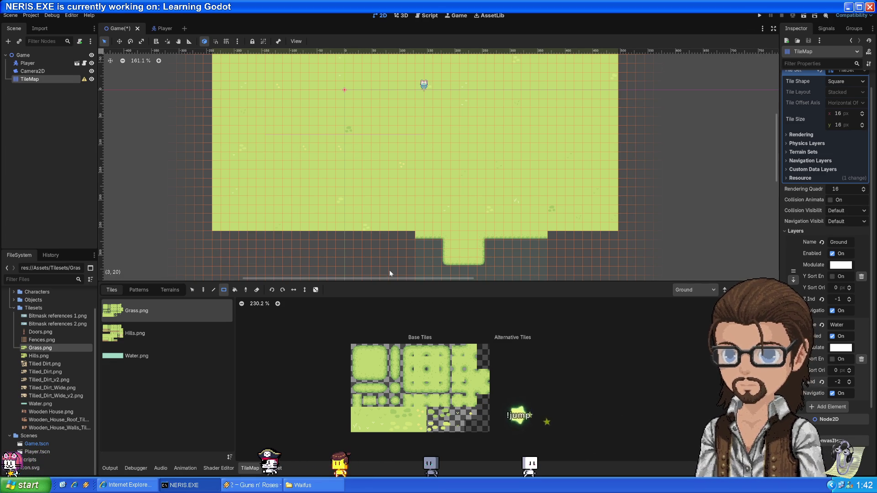
key(ctrl+s)
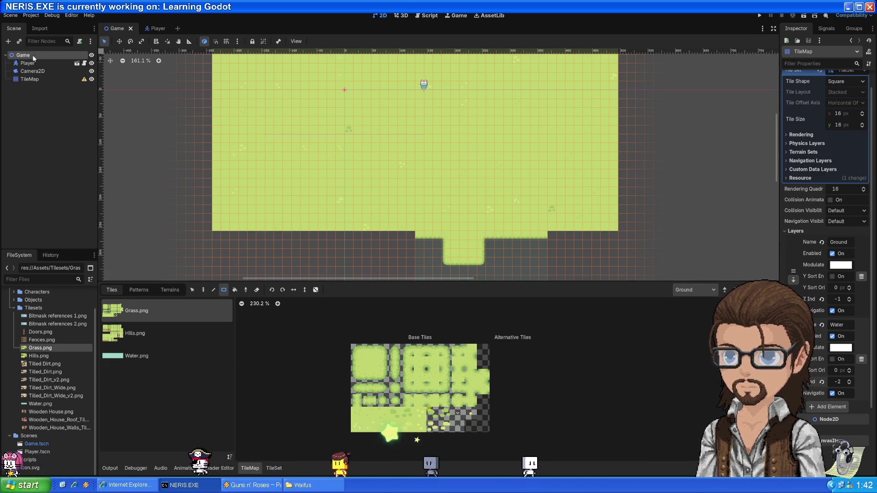
click(28, 55)
scroll(542, 255, up, 5)
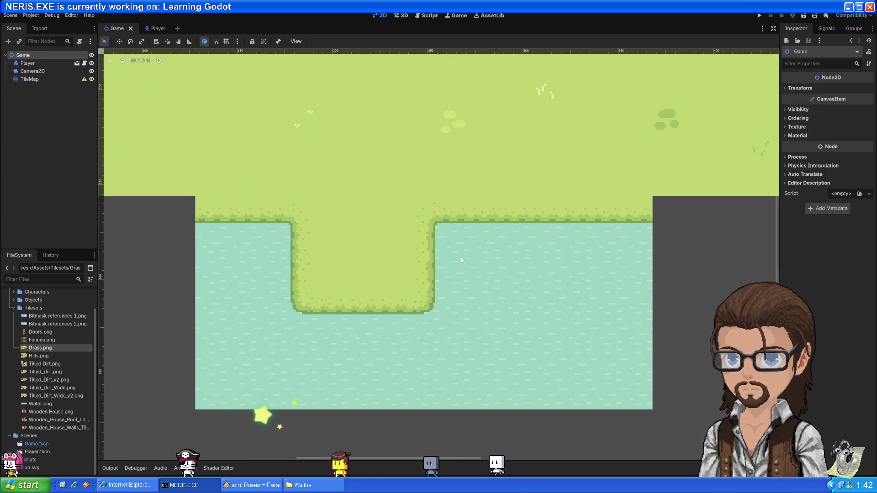
scroll(415, 261, down, 2)
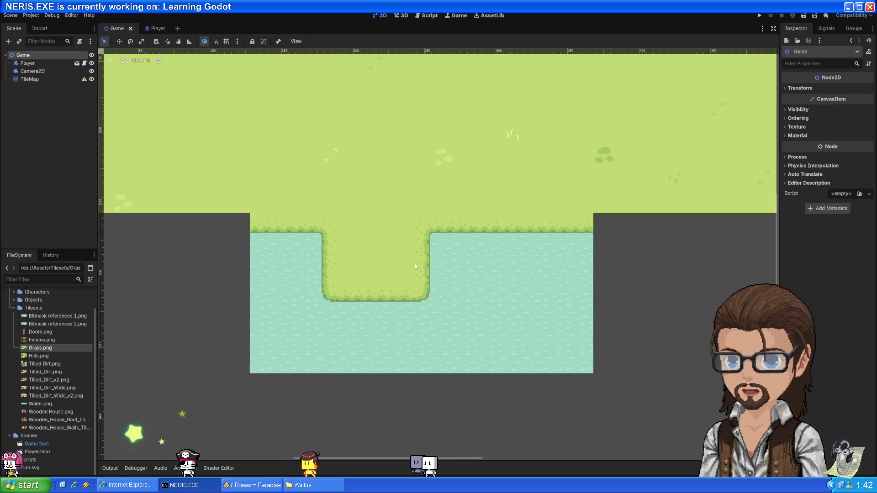
scroll(415, 262, up, 3)
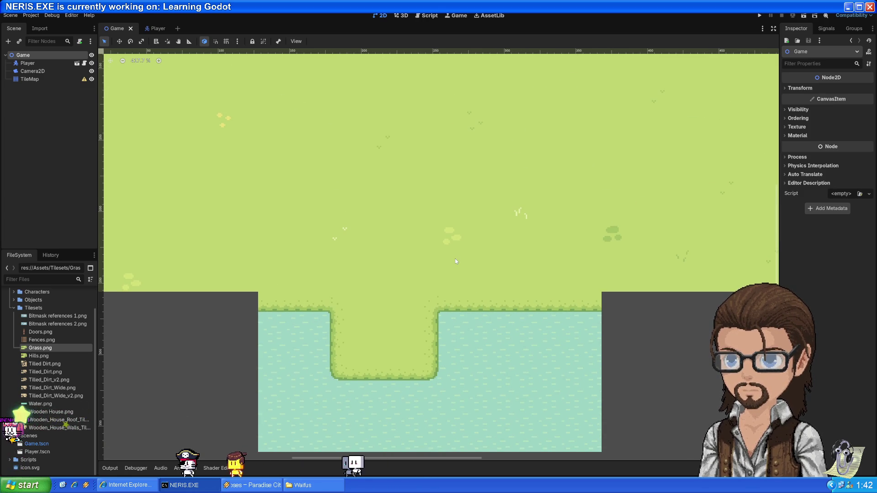
scroll(476, 237, down, 5)
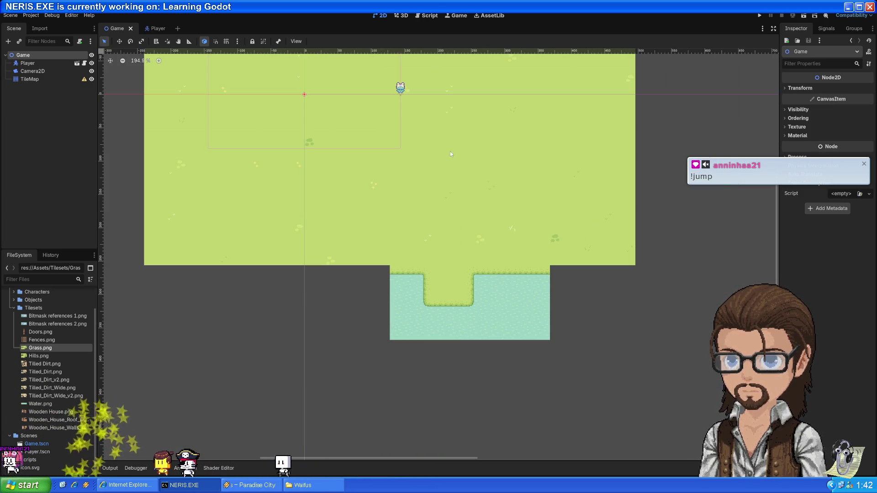
mouse_move(457, 200)
mouse_down()
mouse_move(470, 244)
mouse_move(449, 217)
mouse_move(474, 256)
mouse_up()
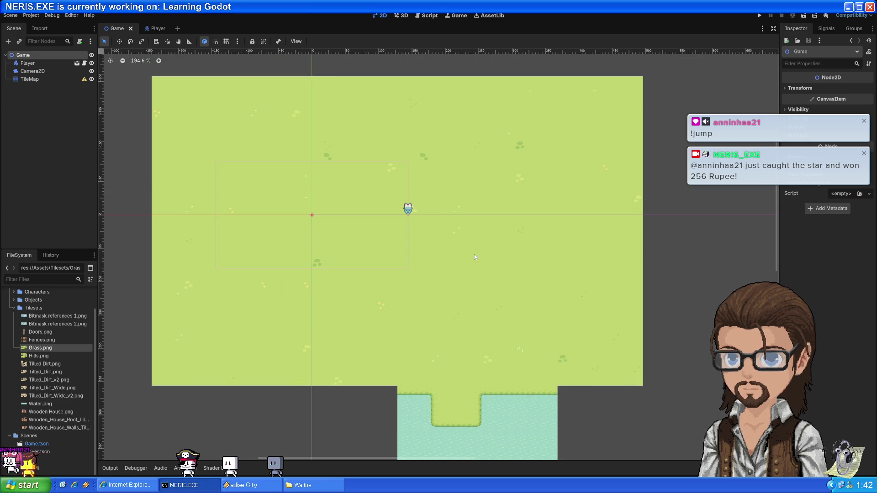
mouse_move(460, 222)
mouse_down()
mouse_move(526, 259)
mouse_move(489, 223)
mouse_up()
scroll(490, 223, up, 1)
scroll(489, 223, down, 2)
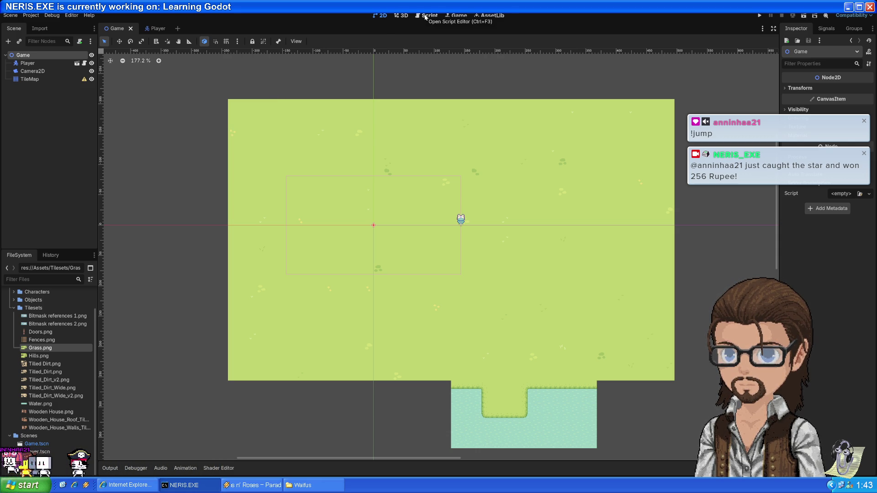
Review Player.gd's gravity, jump and movement code, briefly checking the 2D level view
click(426, 16)
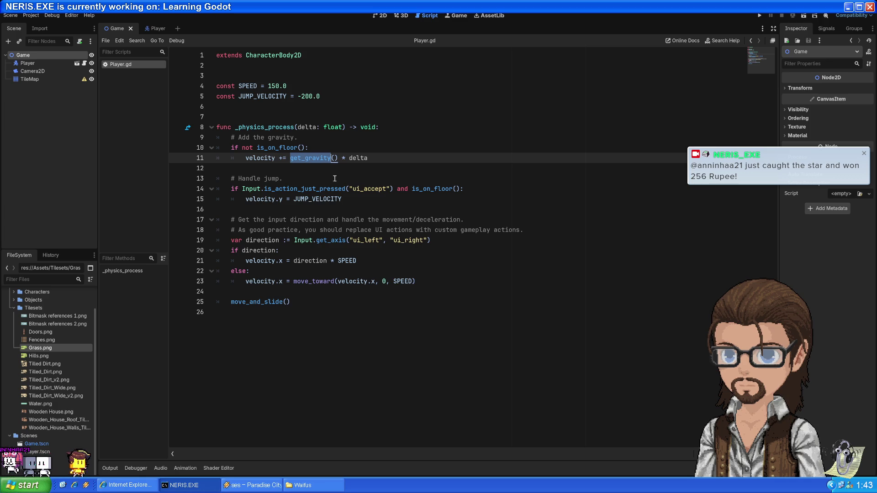
drag(265, 158, 367, 159)
click(370, 158)
key(shift+Up)
key(shift+Up)
key(shift+Up)
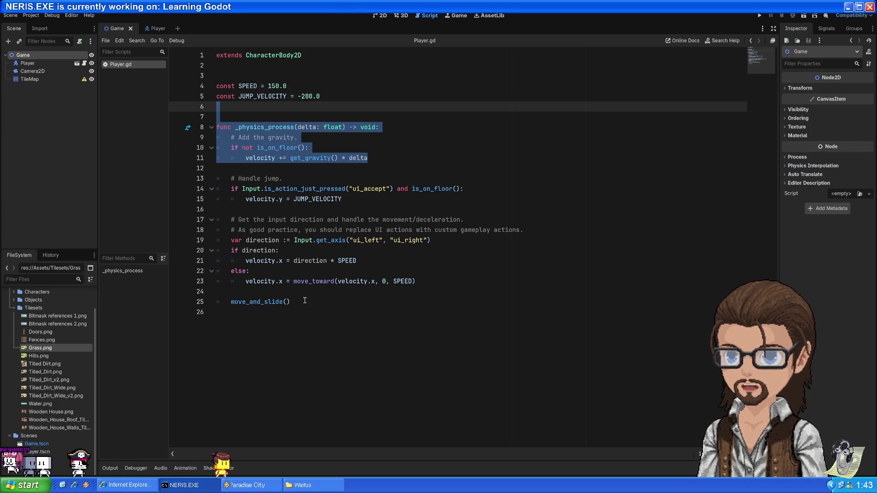
click(435, 269)
click(420, 261)
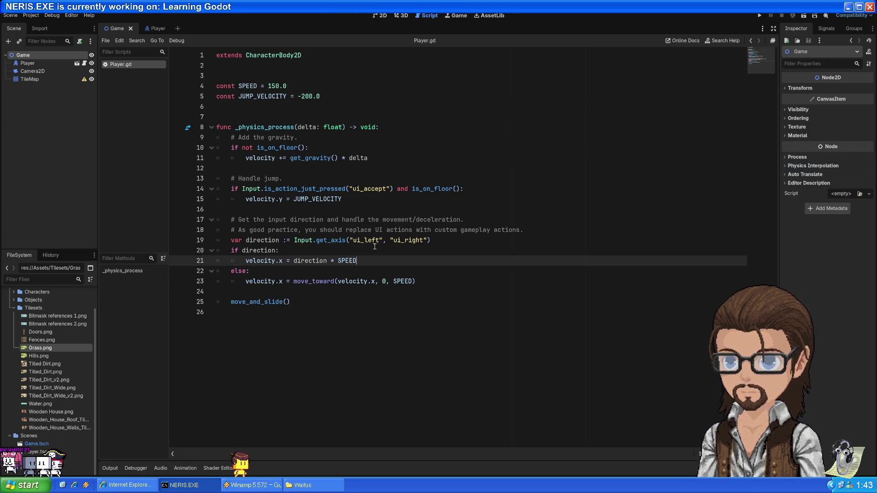
click(323, 200)
mouse_move(263, 158)
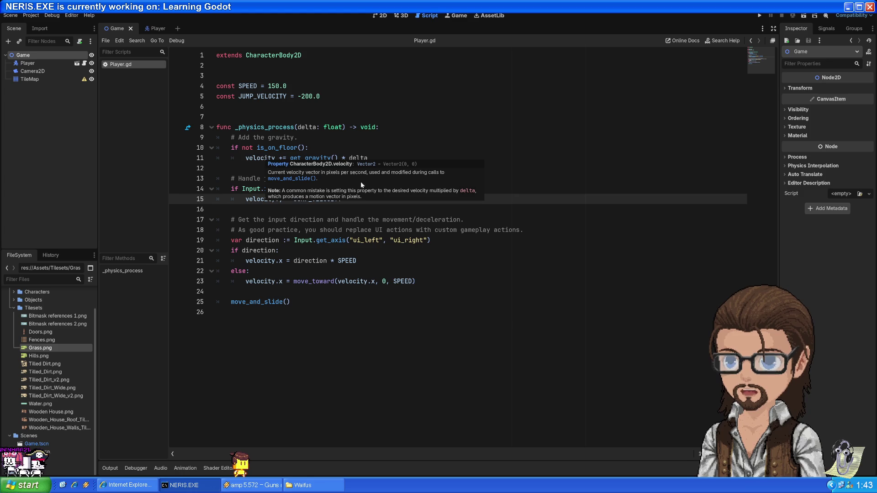
click(416, 146)
click(378, 158)
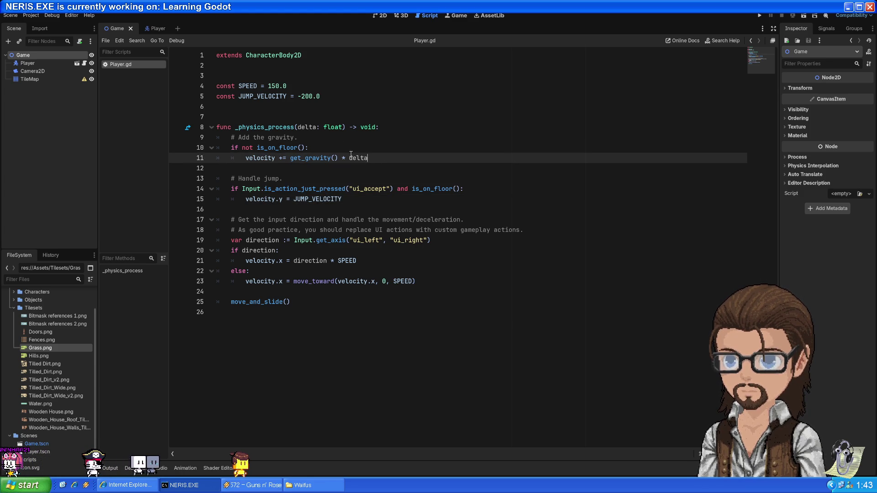
click(382, 16)
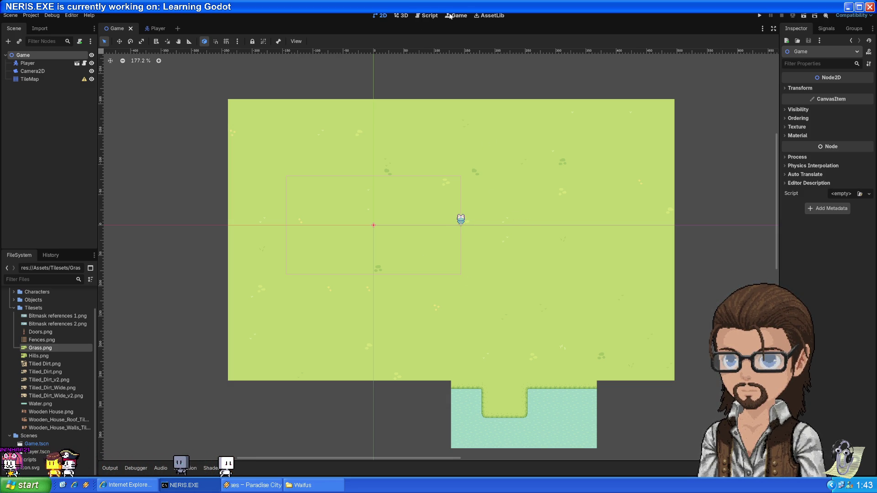
click(427, 15)
double_click(273, 147)
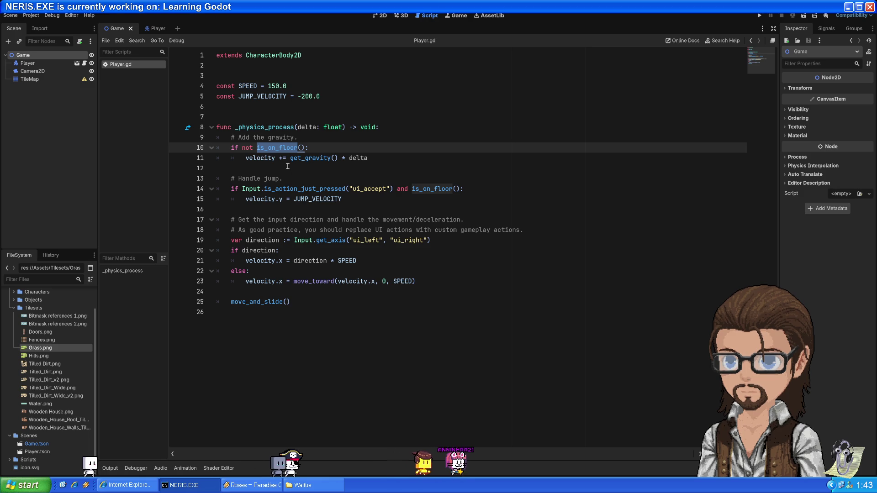
Switch to the browser's YouTube tab and resume the Godot 4 crash course video
key(alt+Tab)
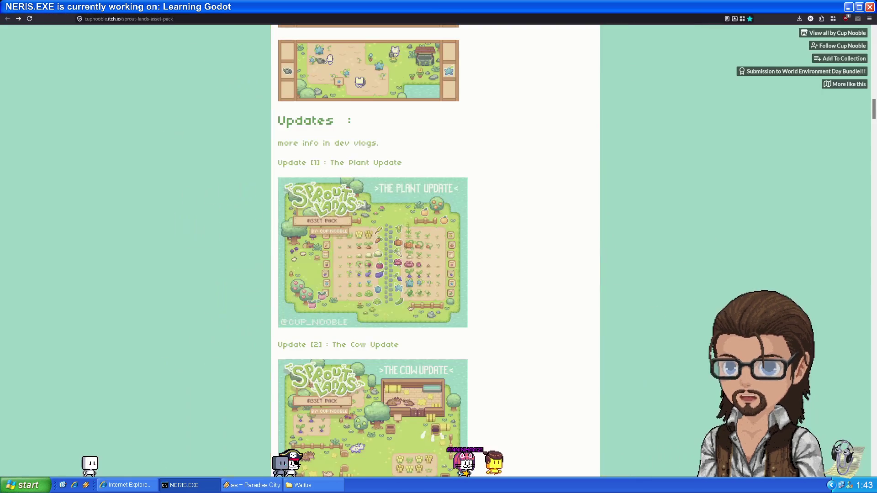
key(ctrl+Tab)
click(327, 223)
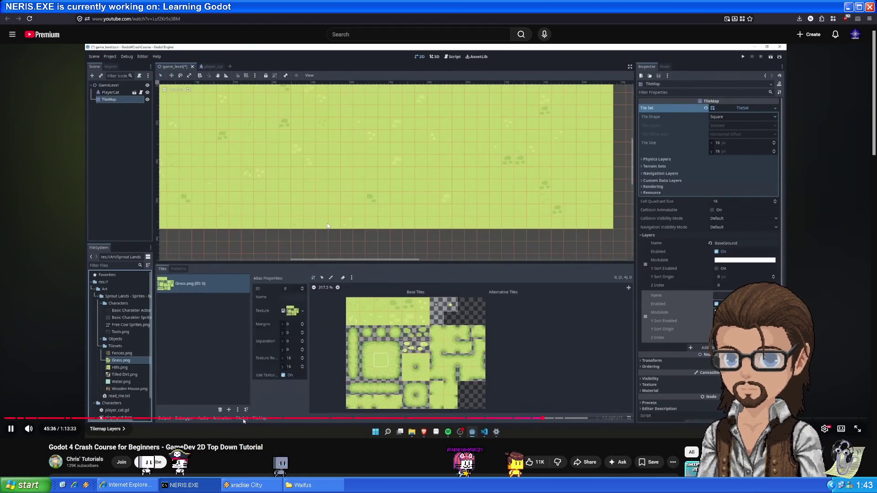
Skip the crash course forward into its 'Manual Sorting Priorities' chapter near 46:40
key(Right)
key(Right)
key(Right)
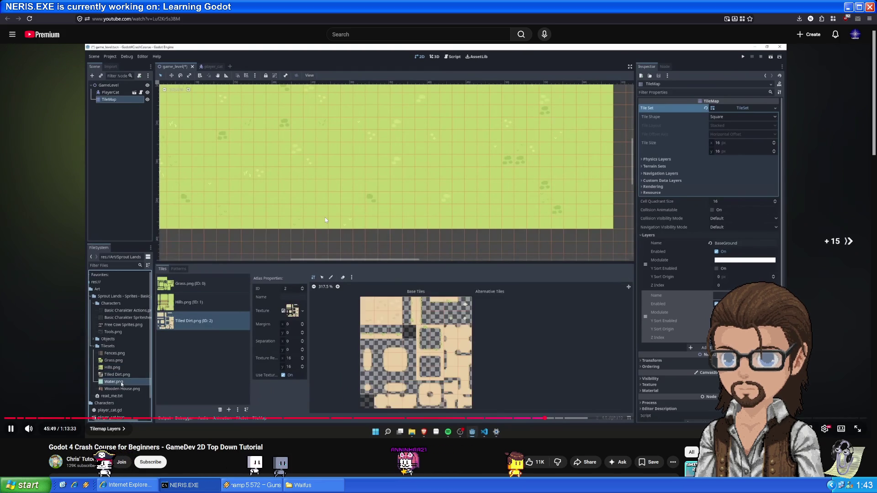
key(Right)
key(Right)
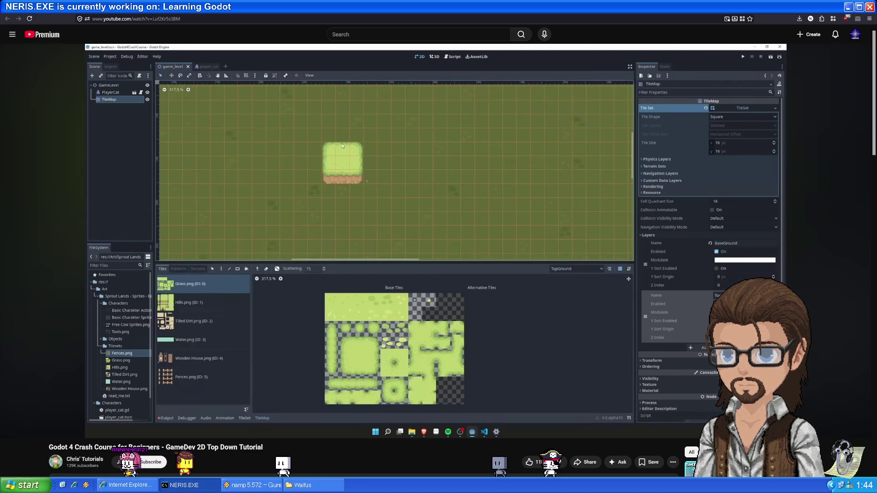
mouse_move(378, 264)
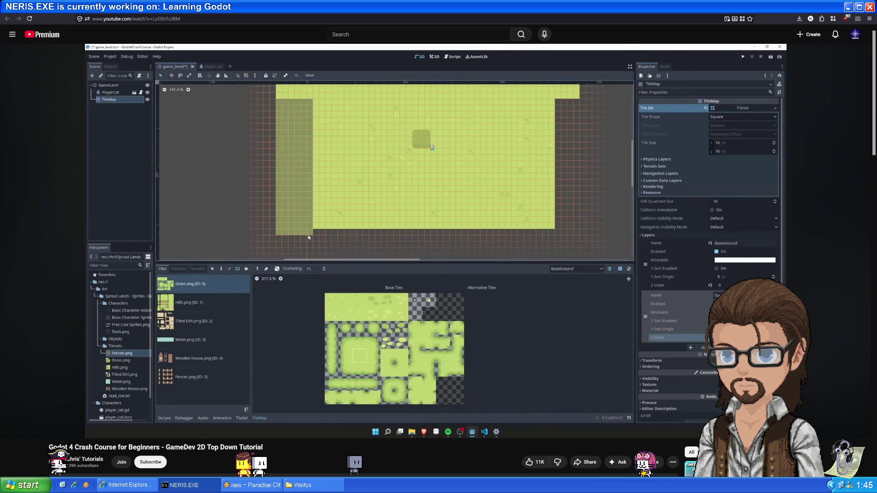
mouse_move(449, 214)
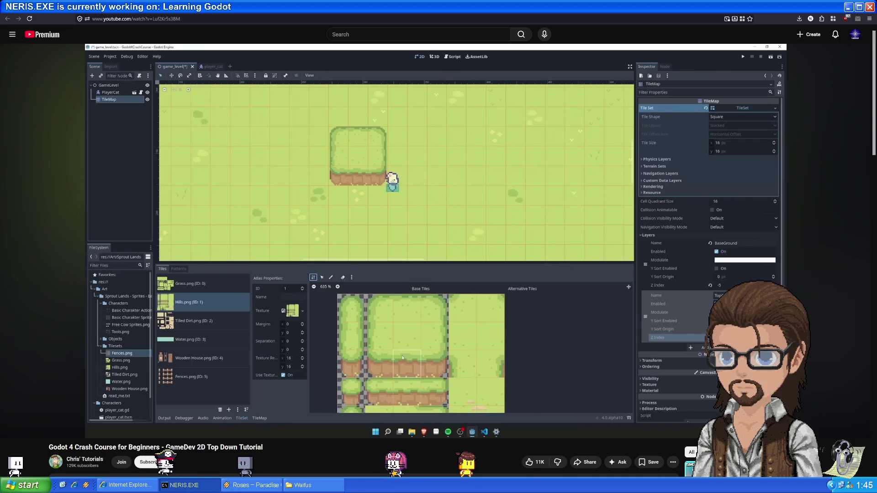
Pause the video at 48:52, where the running game shows the character on the hill block
mouse_move(442, 212)
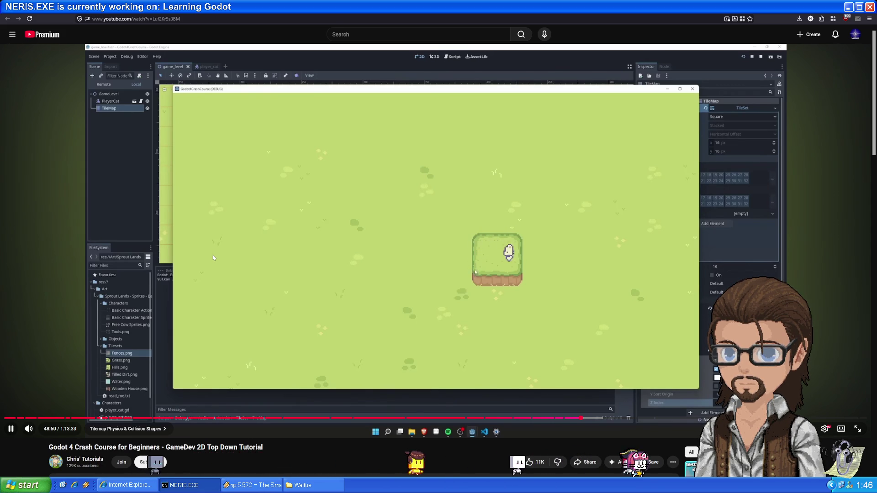
click(277, 212)
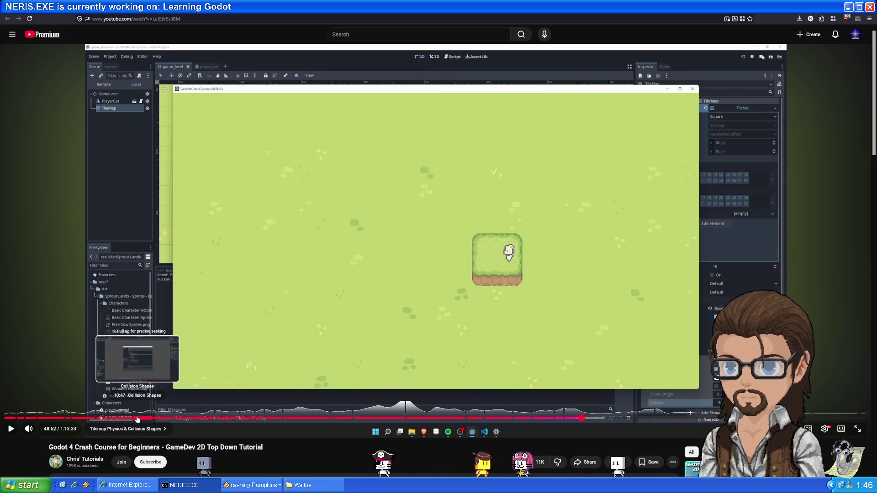
Replay the tutorial from 12:15 Player Movement Overview, skip ahead 15 s, then return to Player.gd
click(155, 418)
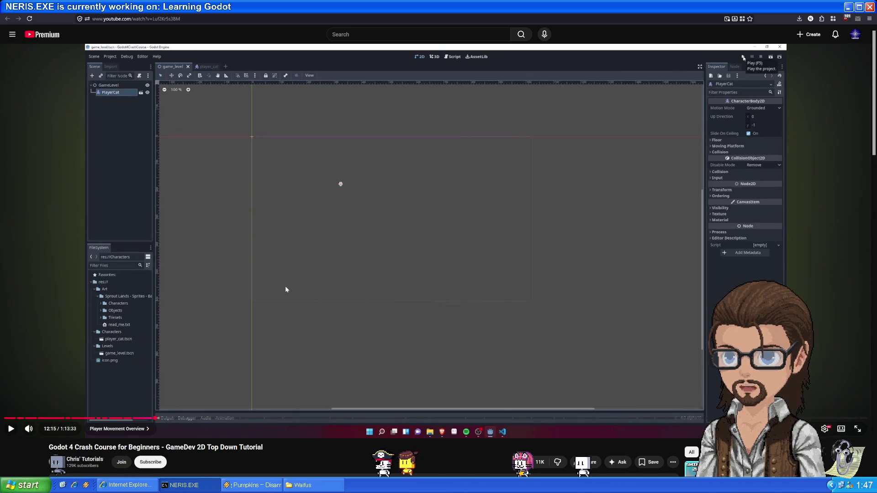
click(290, 282)
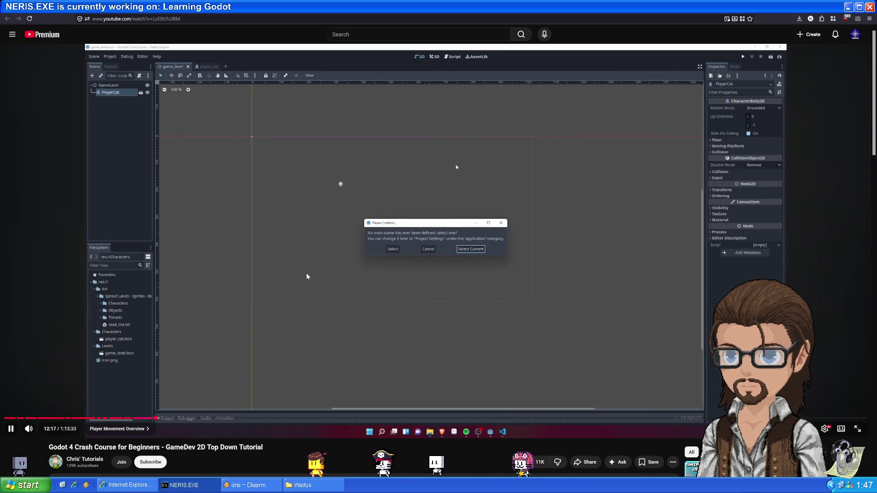
key(Right)
key(Right)
key(Right)
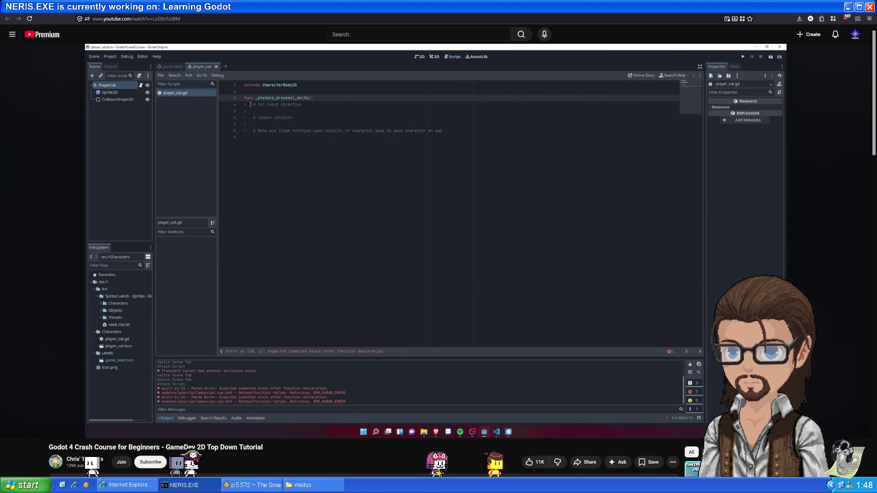
key(alt+Tab)
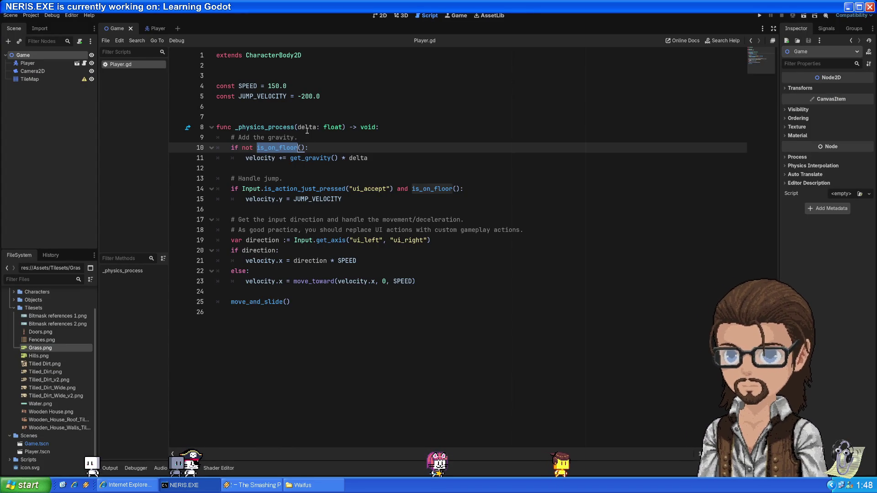
double_click(306, 127)
drag(217, 147, 373, 158)
double_click(264, 147)
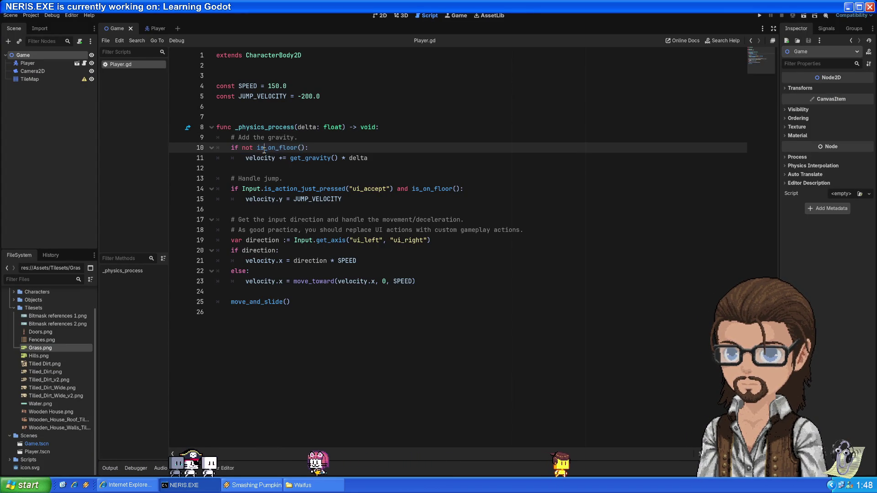
key(alt+Tab)
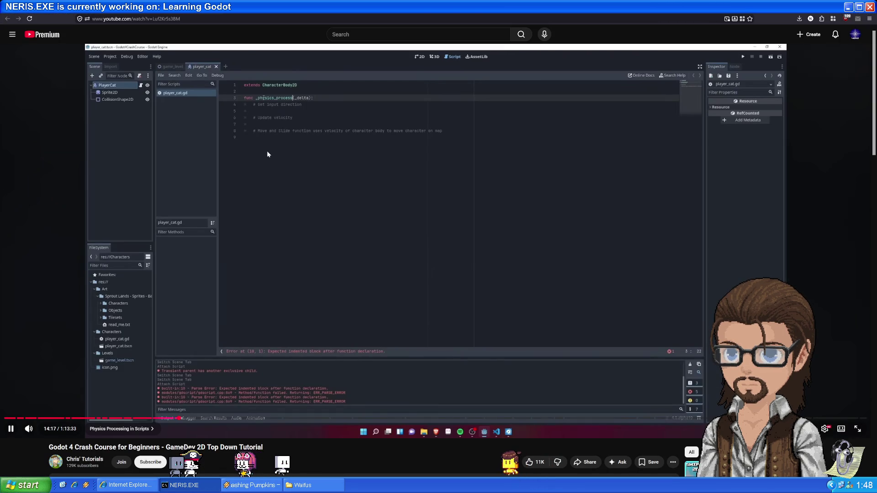
Pause the tutorial at 14:19 on the commented player_cat.gd script with its empty _physics_process
key(alt+Tab)
key(alt+Tab)
click(342, 226)
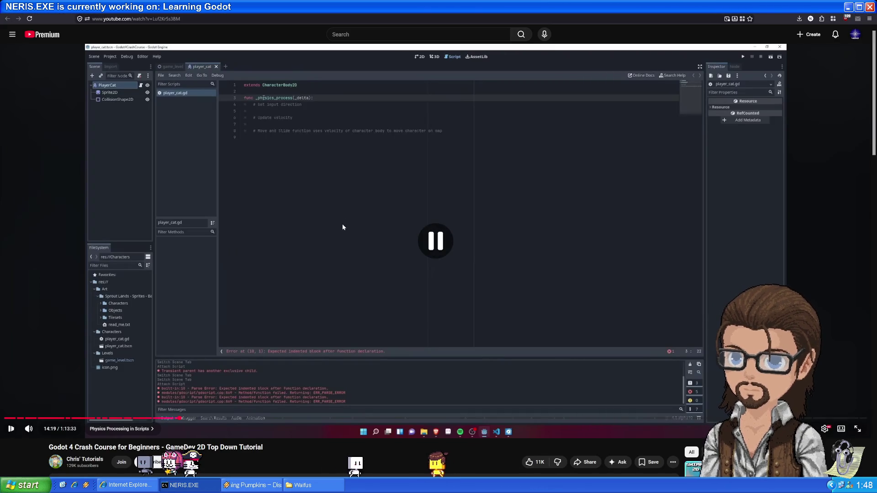
key(alt+Tab)
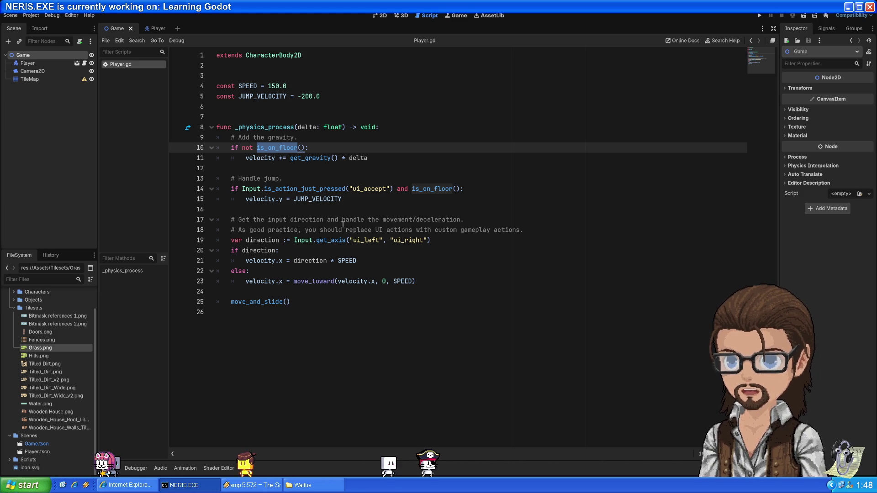
key(Down)
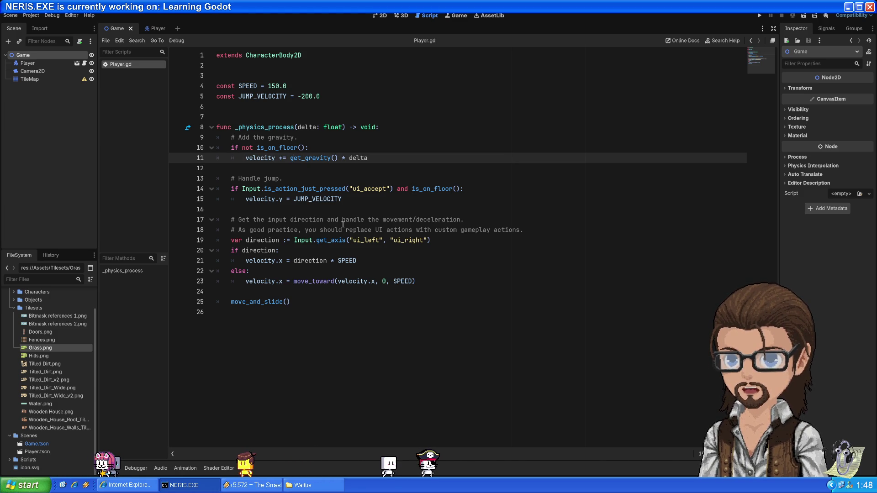
key(Up)
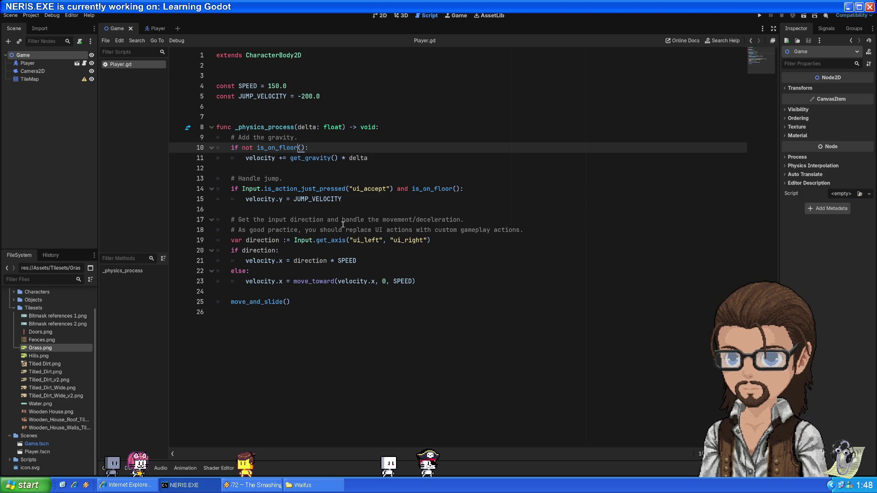
key(Home)
key(shift+Down)
key(shift+End)
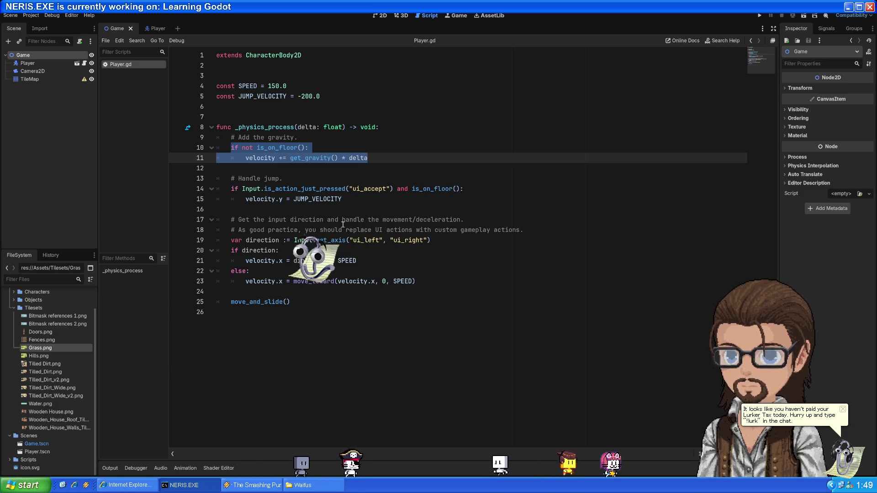
Comment out the gravity and jump code on lines 9–15 of Player.gd
mouse_move(345, 200)
mouse_down()
mouse_move(355, 138)
mouse_move(214, 138)
mouse_up()
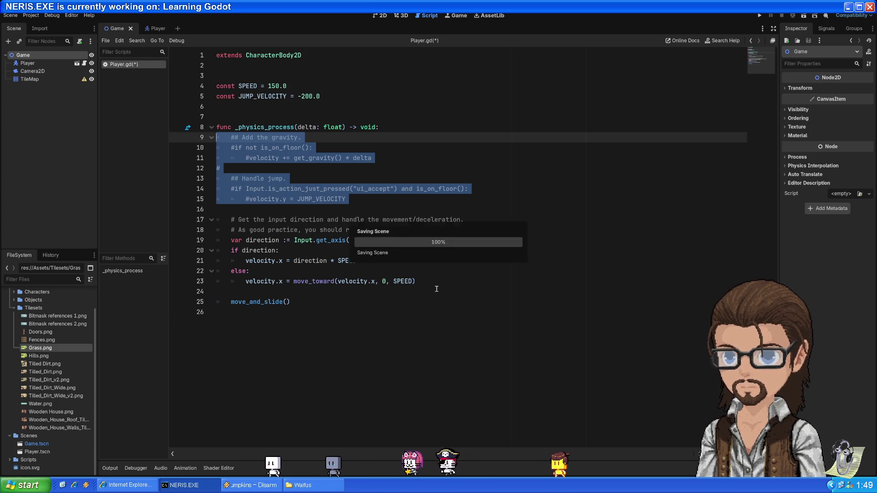
key(ctrl+k)
click(304, 233)
Mark the horizontal movement code on lines 19–23, then resume the tutorial video
double_click(261, 240)
double_click(258, 250)
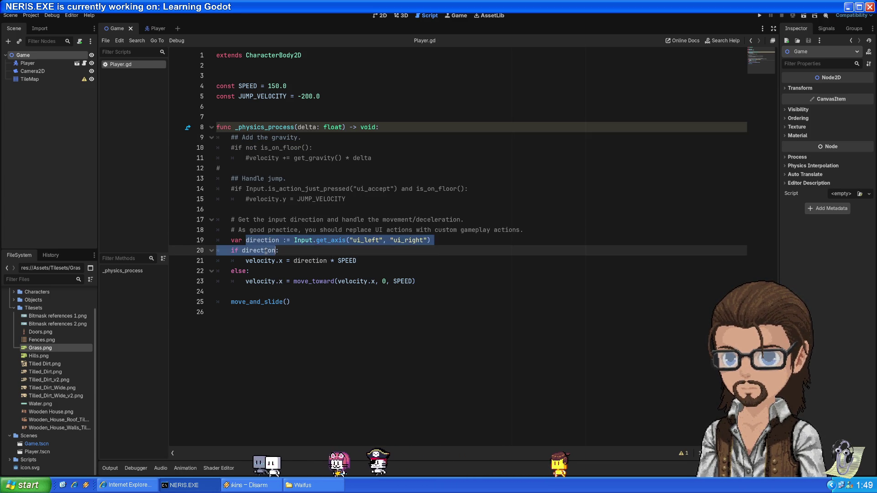
drag(245, 261, 217, 292)
click(301, 271)
double_click(262, 240)
click(255, 220)
drag(231, 240, 418, 282)
click(447, 285)
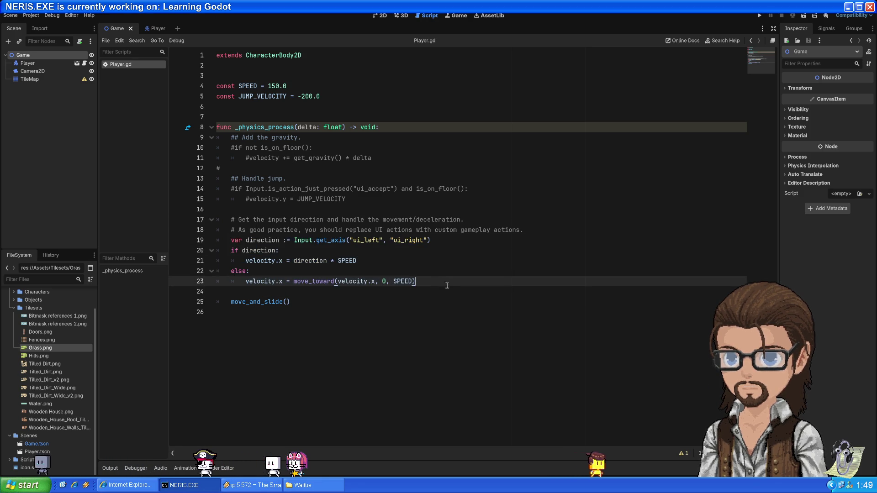
shift+click(293, 260)
mouse_move(294, 261)
mouse_down()
mouse_move(421, 282)
mouse_move(558, 229)
mouse_move(557, 217)
mouse_move(566, 251)
mouse_move(566, 239)
mouse_up()
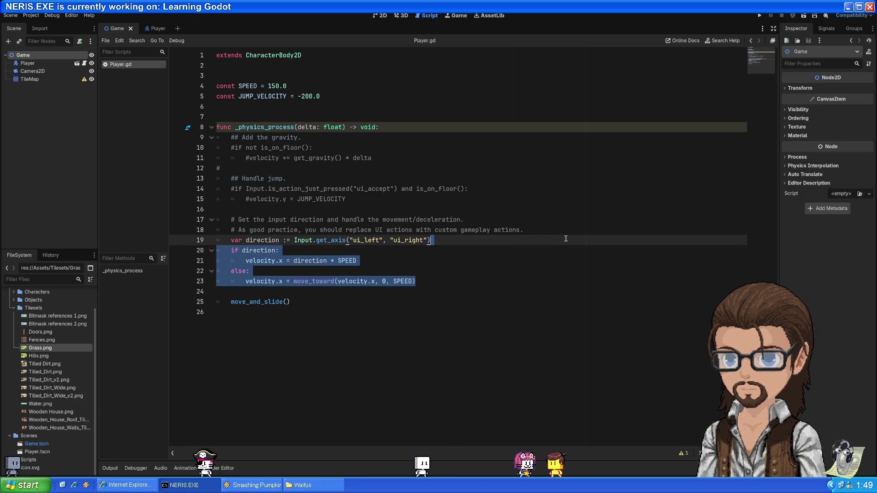
key(alt+Tab)
click(437, 191)
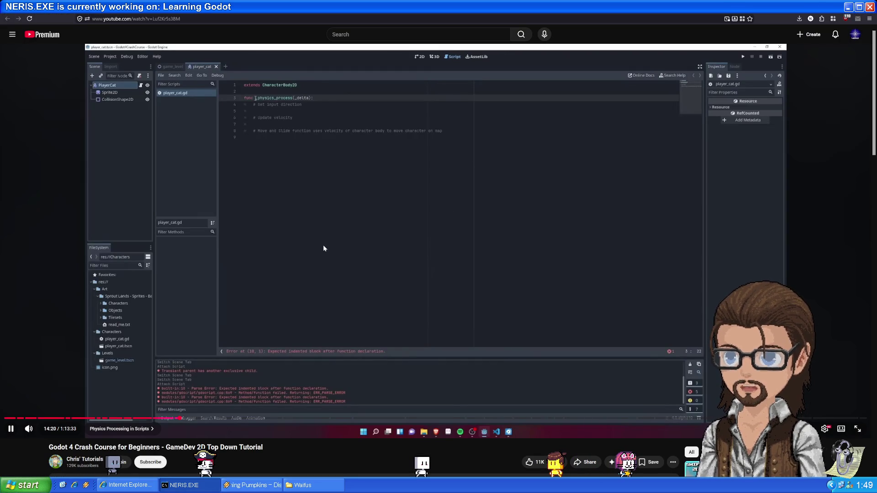
Skip the tutorial ahead and pause it at 16:04 where it writes Input.get_action_strength("right")
key(Right)
key(Right)
key(Right)
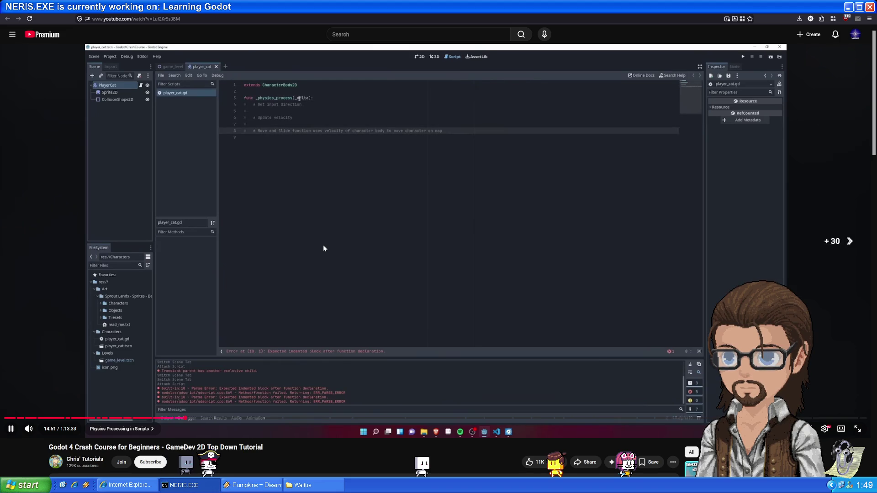
key(Right)
key(Right)
key(Right)
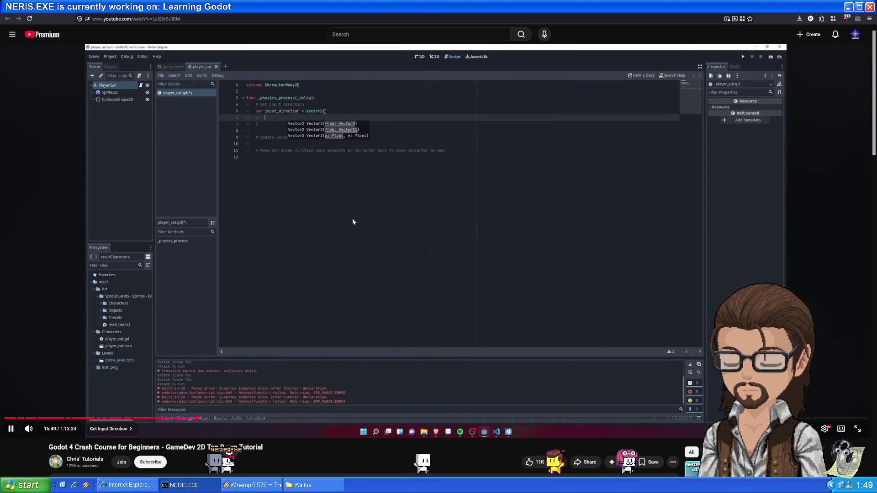
key(alt+Tab)
double_click(266, 240)
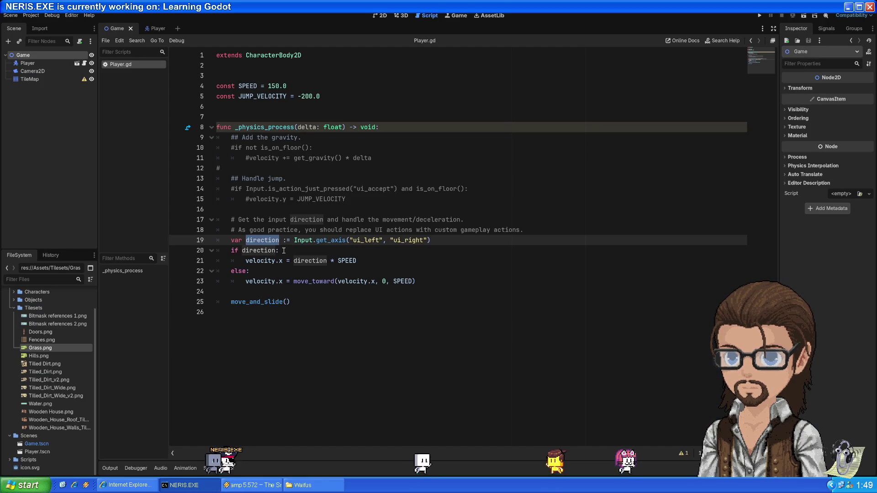
key(alt+Tab)
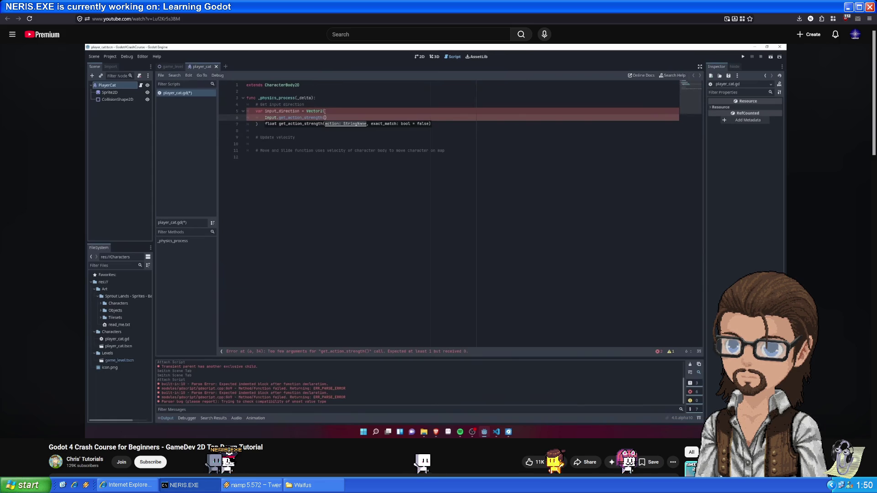
click(331, 178)
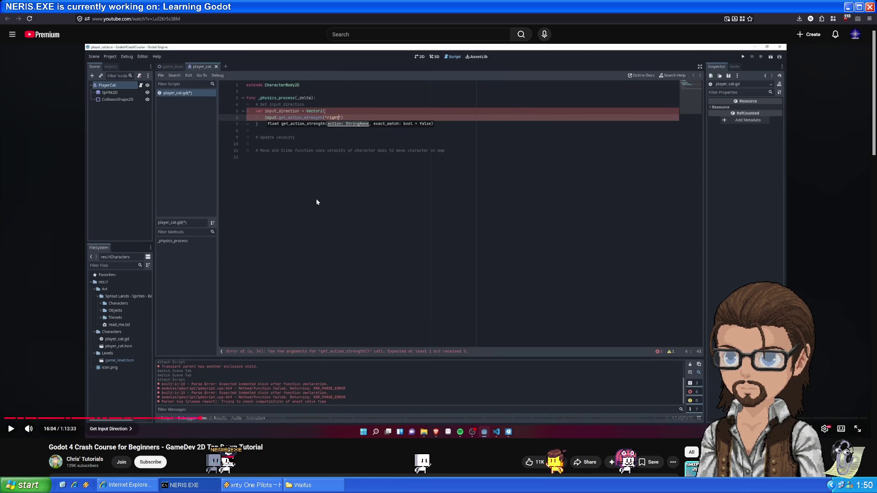
key(alt+Tab)
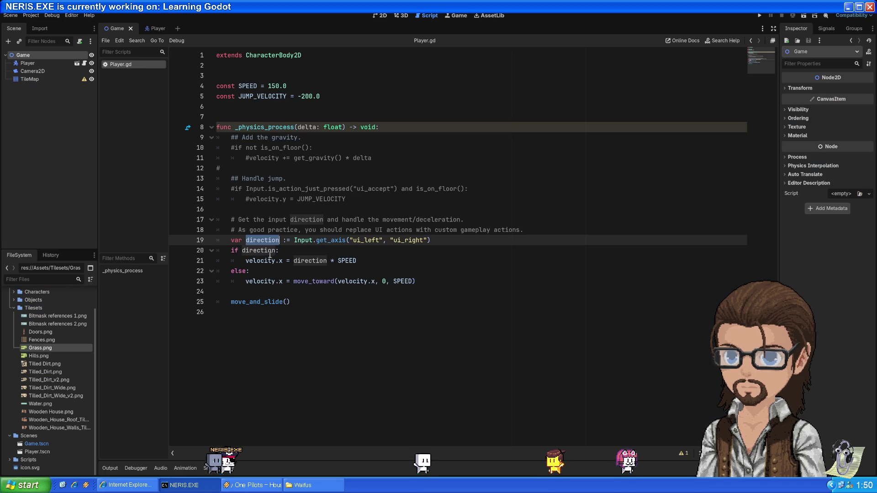
Comment out lines 19–23 of Player.gd with Ctrl+K and open a new line after line 23
drag(231, 240, 404, 284)
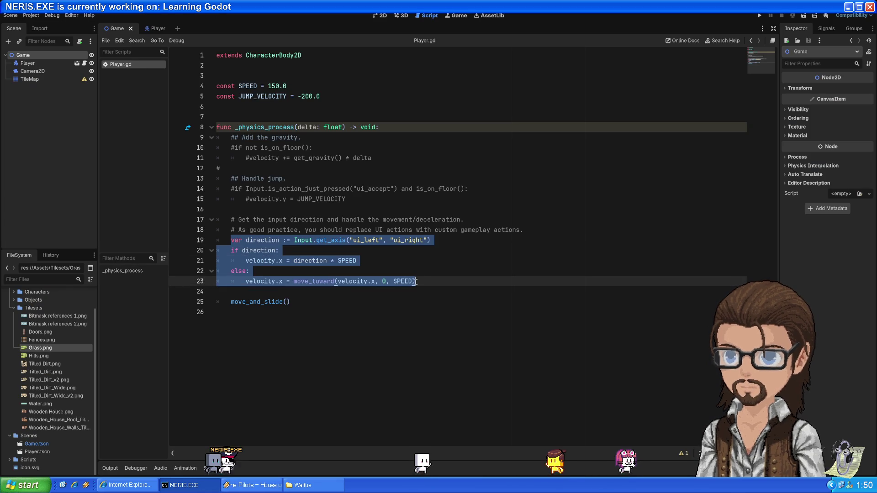
click(416, 281)
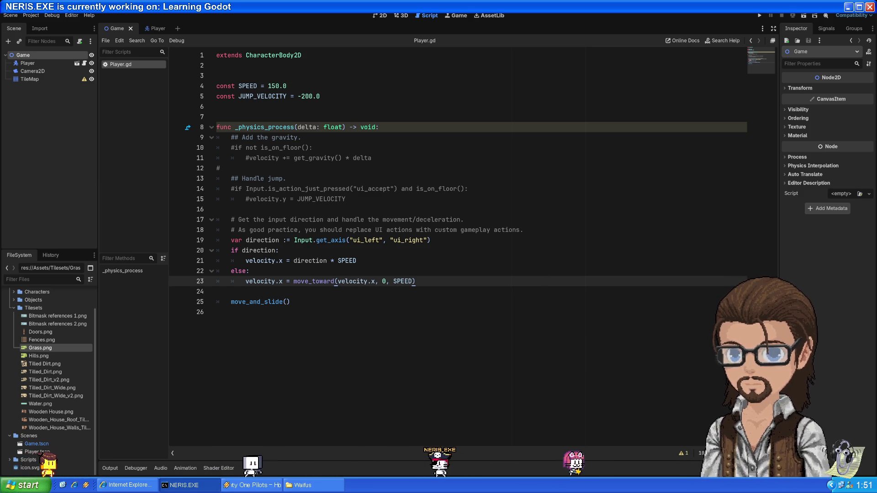
drag(294, 240, 432, 240)
mouse_move(425, 282)
mouse_down()
mouse_move(219, 241)
mouse_move(183, 221)
mouse_move(167, 232)
mouse_up()
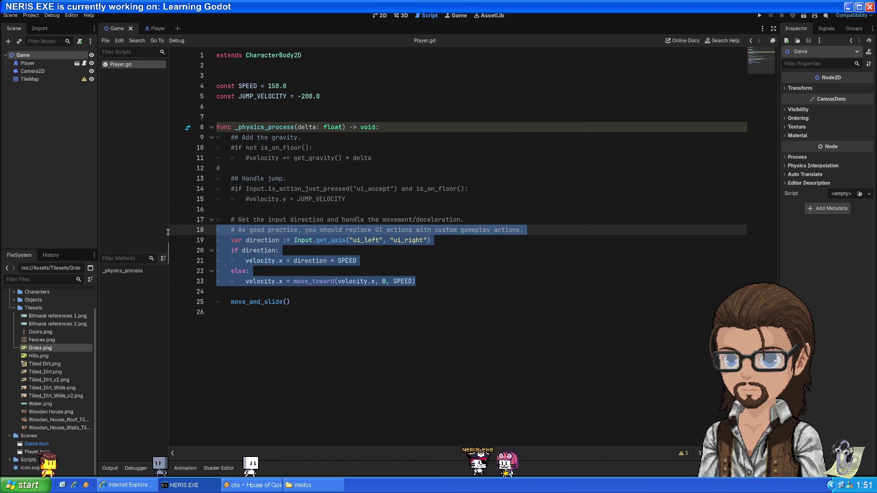
double_click(270, 302)
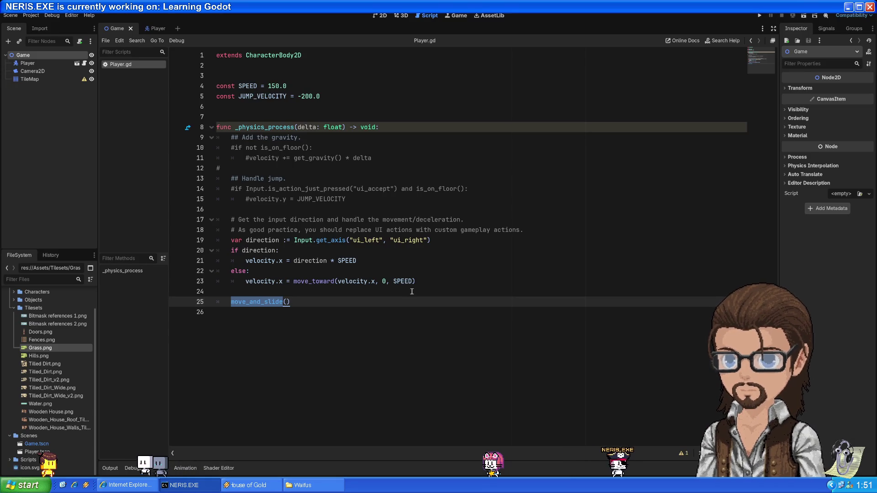
drag(416, 281, 183, 235)
key(ctrl+k)
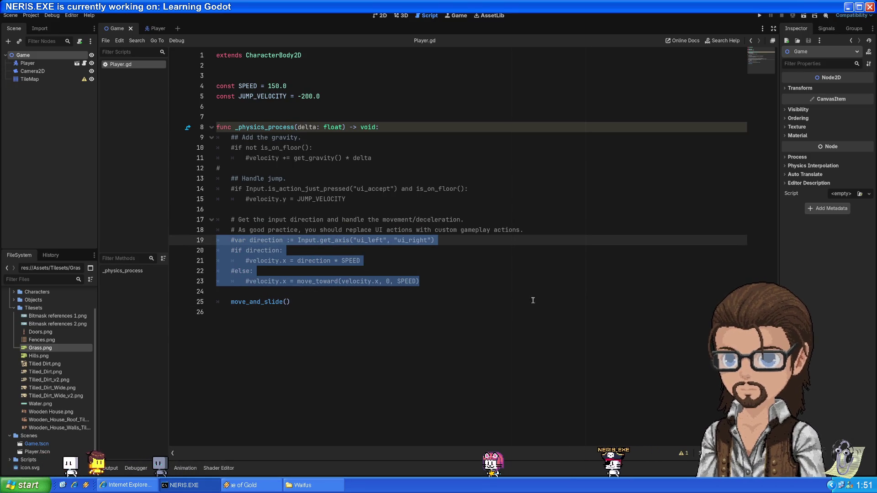
click(456, 278)
key(Return)
key(Return)
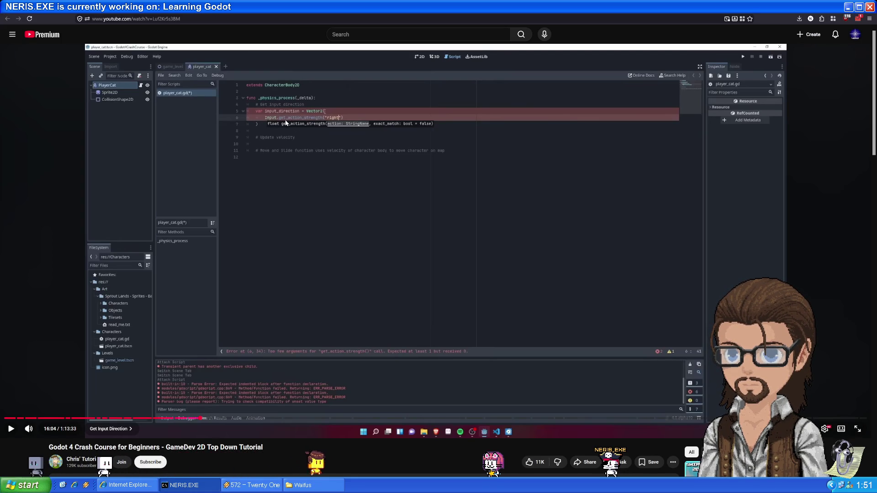
Play the tutorial a little further, pause it, and return to the Godot script
click(325, 166)
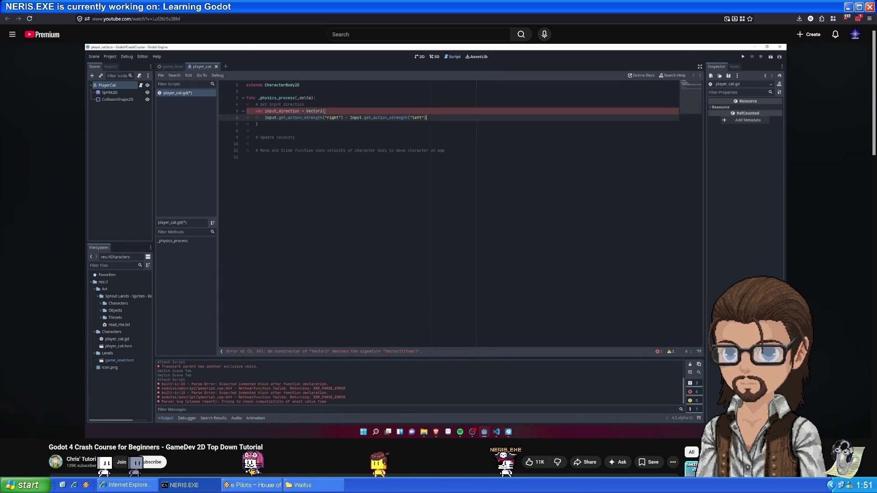
mouse_move(362, 194)
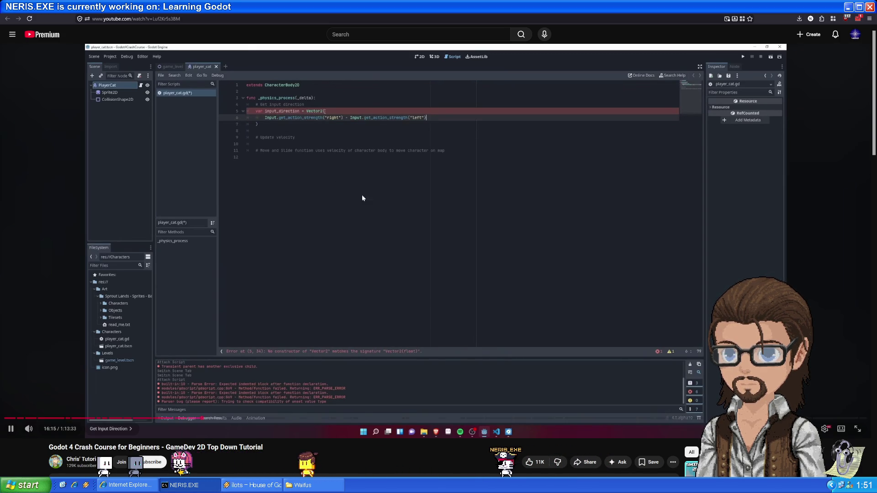
click(394, 200)
key(alt+Tab)
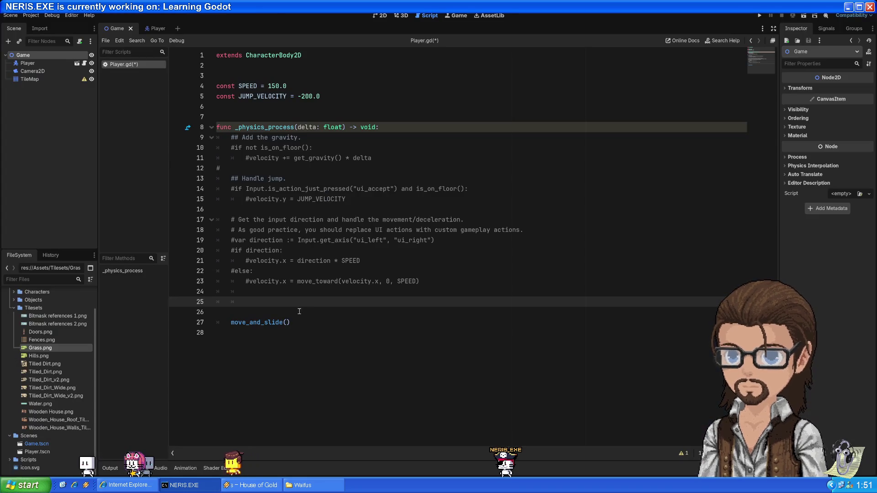
key(alt+Tab)
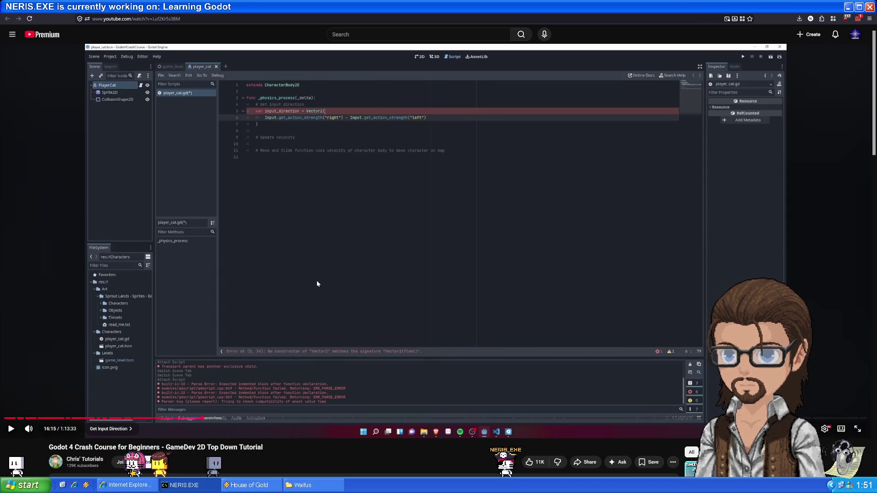
key(alt+Tab)
Write var input_direction = Vector2( on line 25 with its parentheses split across lines
text(var)
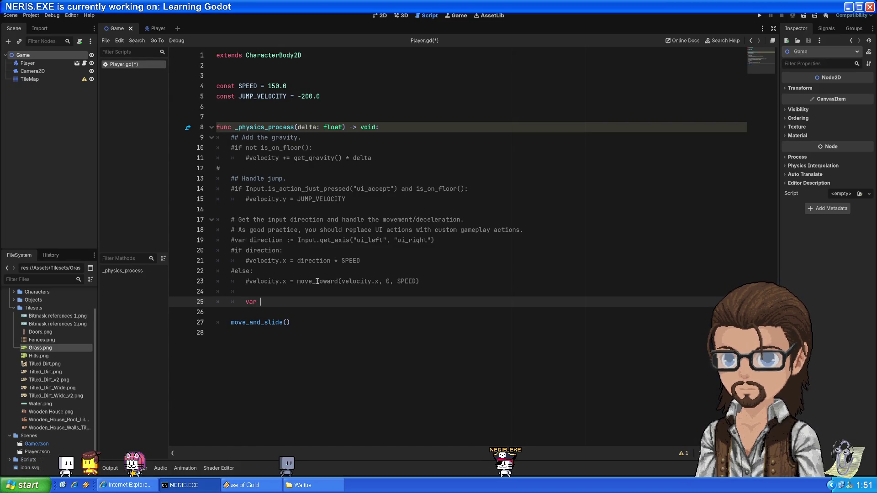
text( ip)
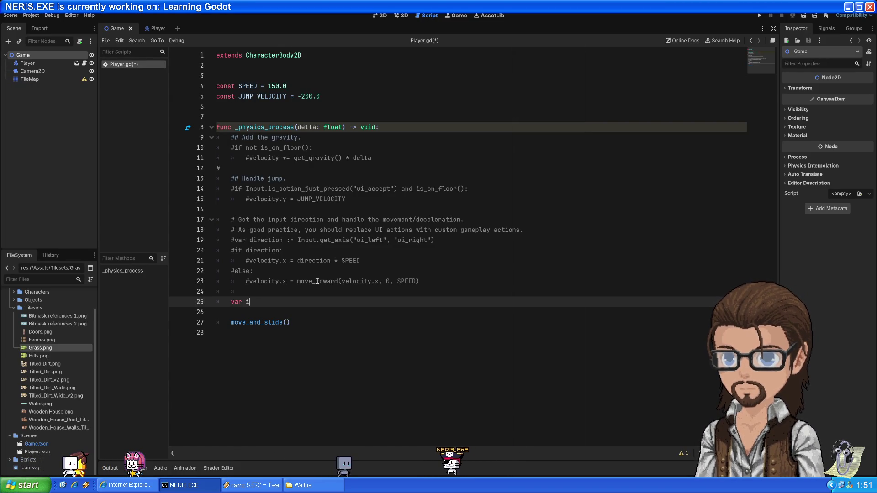
key(BackSpace)
text(nput_direction)
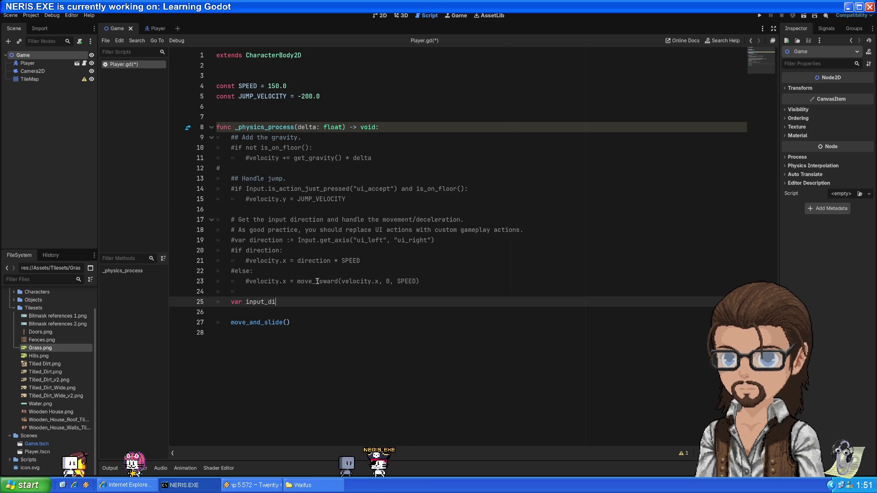
text( =)
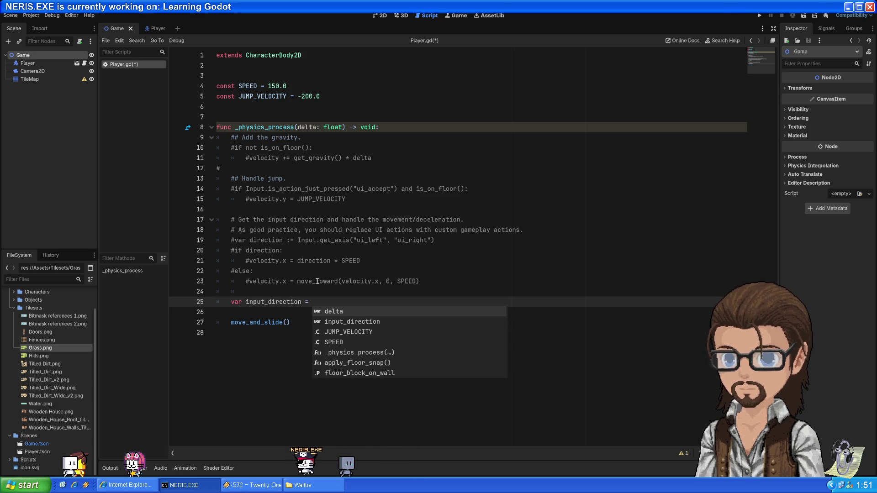
key(alt+Tab)
key(alt+Tab)
text(Vector2()
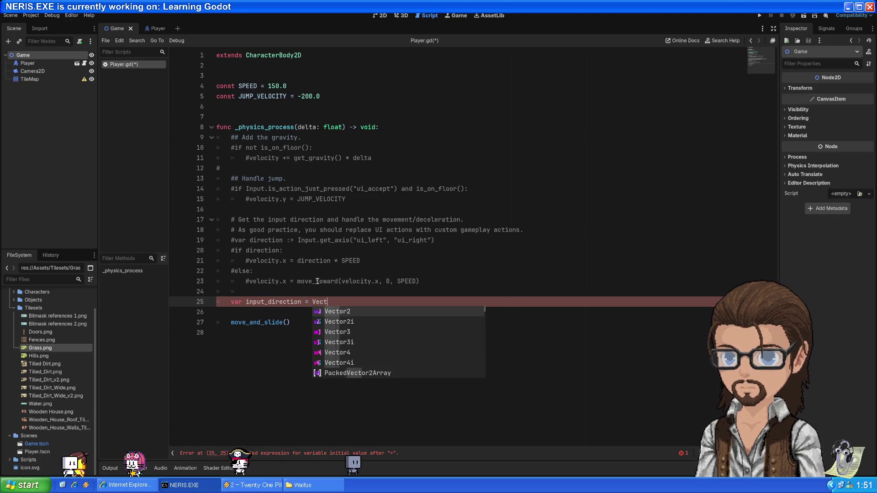
key(Return)
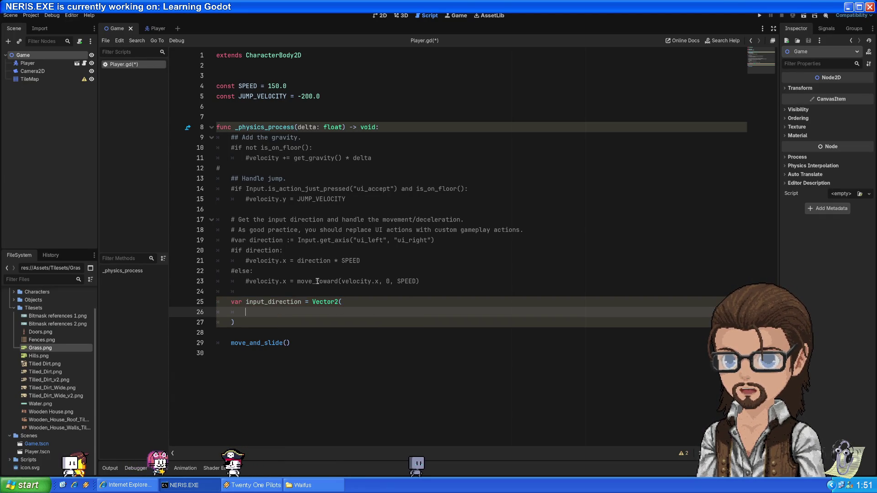
Start typing an Input call on line 26 inside the Vector2, following the tutorial
key(alt+Tab)
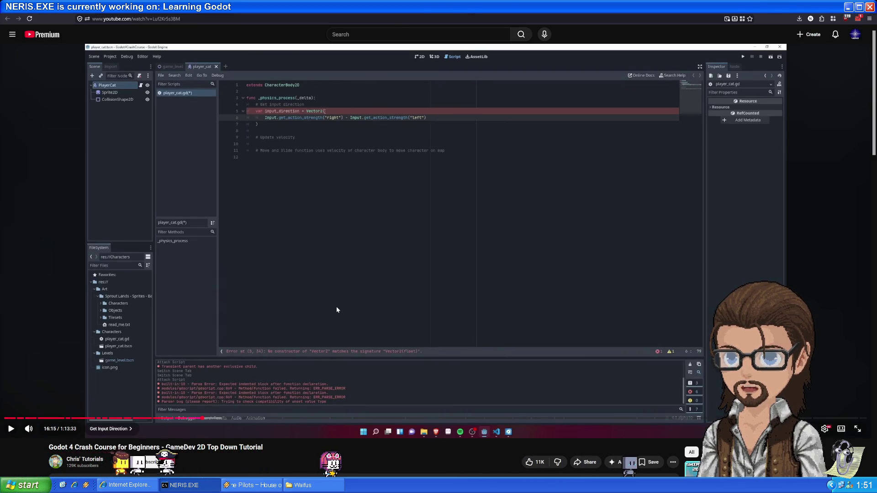
key(alt+Tab)
key(alt+Tab)
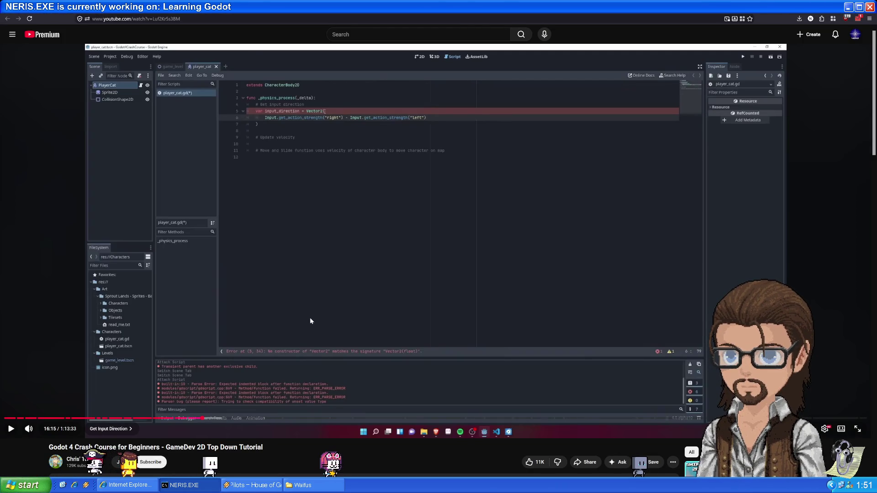
key(alt+Tab)
text(i)
key(BackSpace)
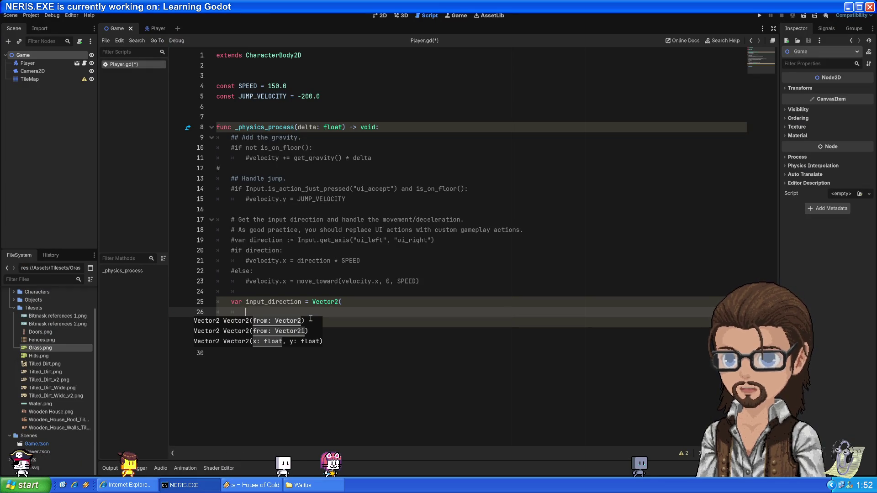
key(alt+Tab)
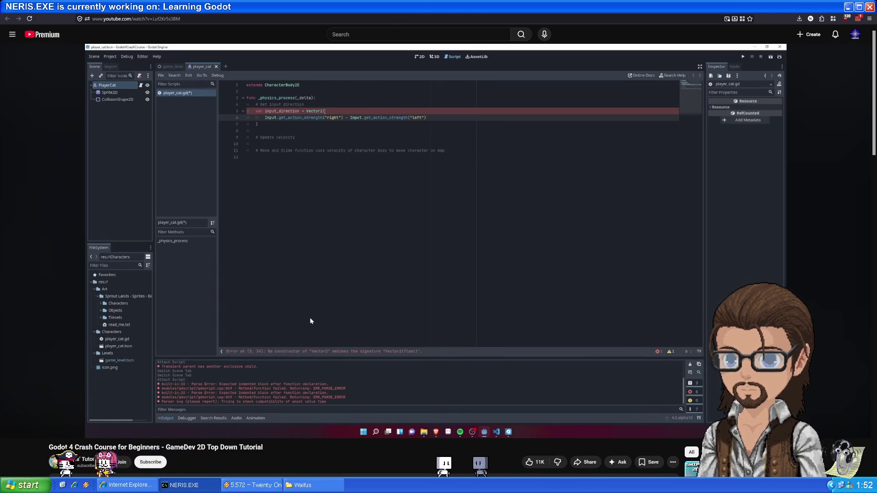
key(alt+Tab)
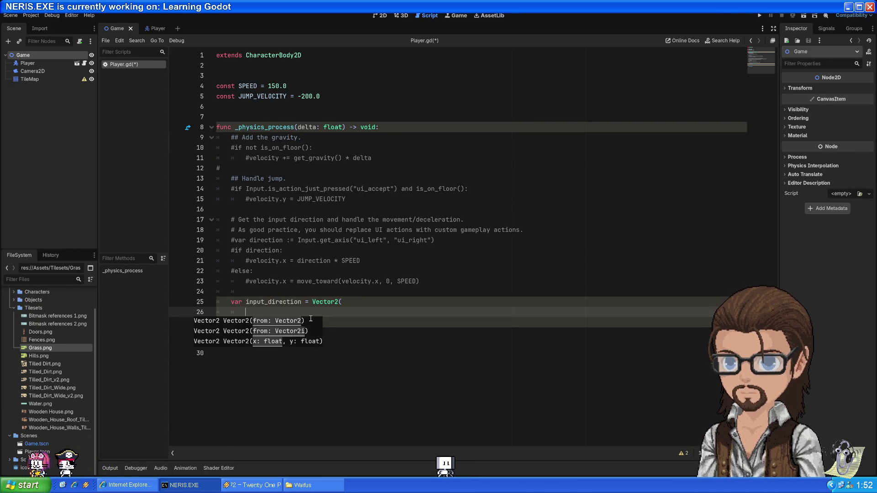
key(alt+Tab)
key(alt+Tab)
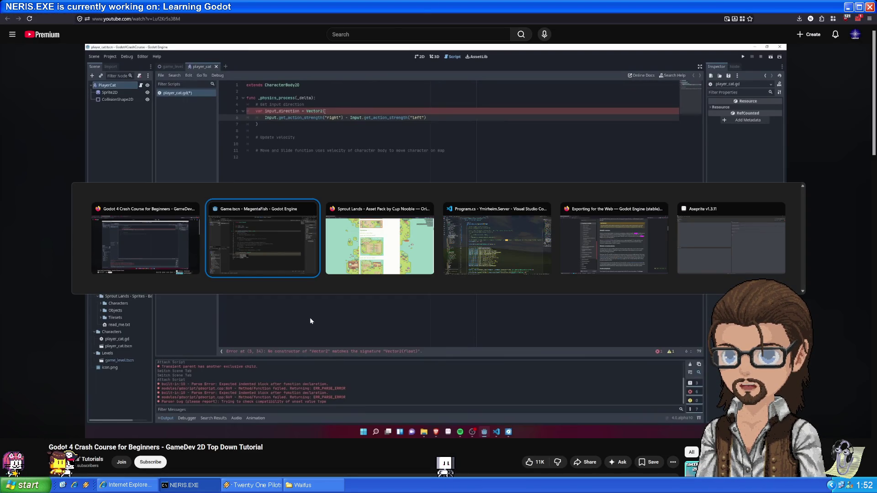
text(Input.get)
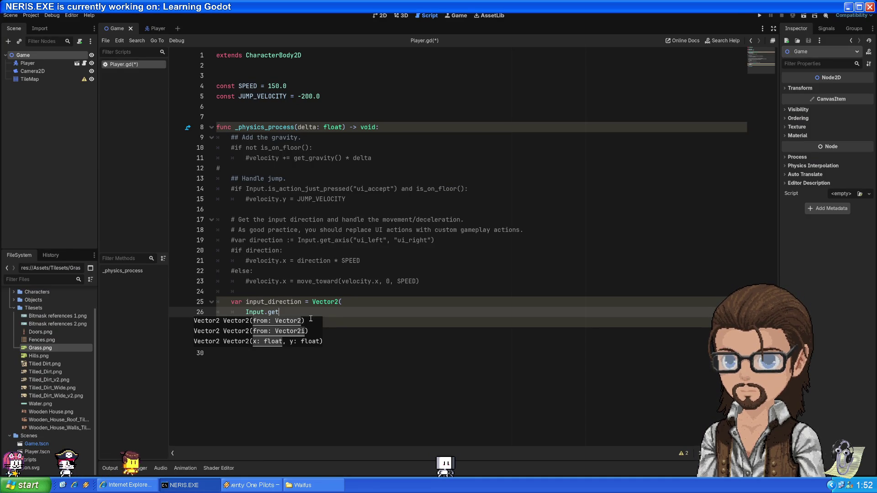
Insert Input.get_action_strength() on line 26 from the autocomplete list
key(alt+Tab)
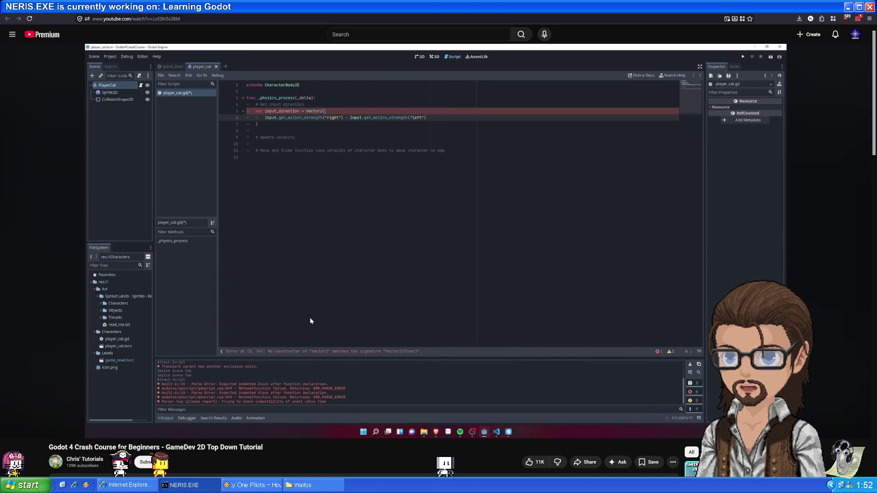
key(alt+Tab)
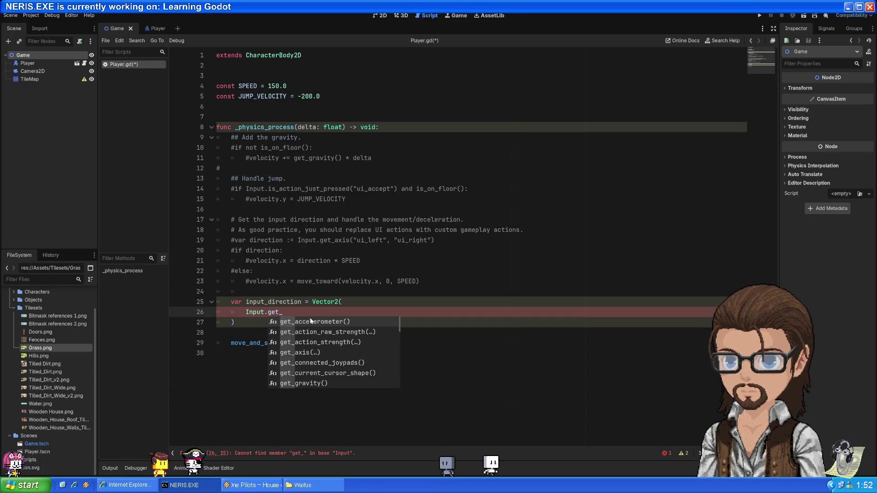
key(Down)
key(Down)
key(Down)
key(Up)
key(Return)
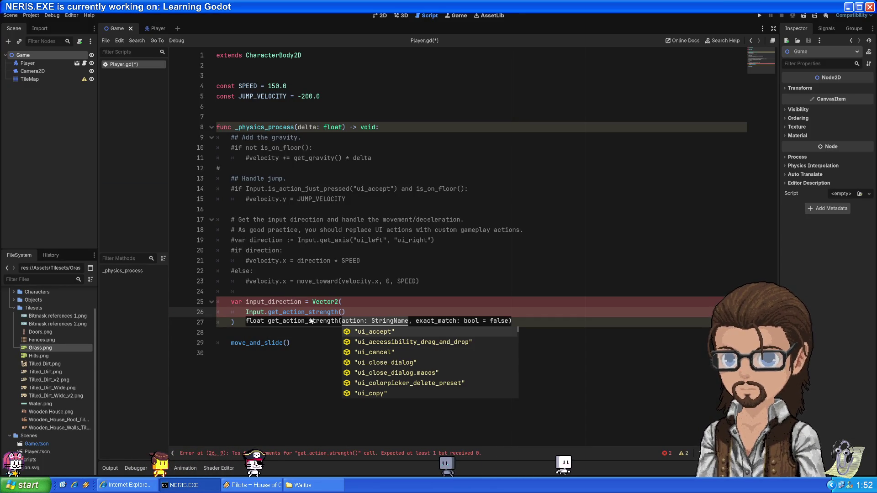
key(Up)
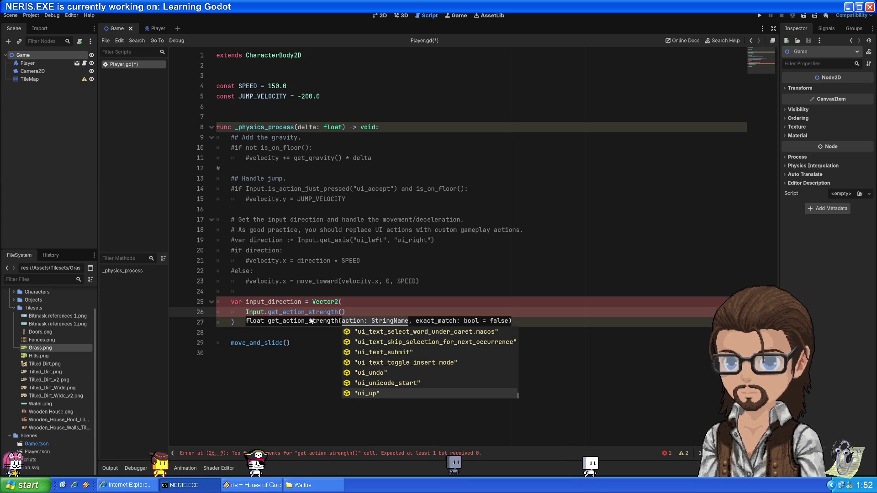
Fill in the "ui_right" action and close the get_action_strength call
key(alt+Tab)
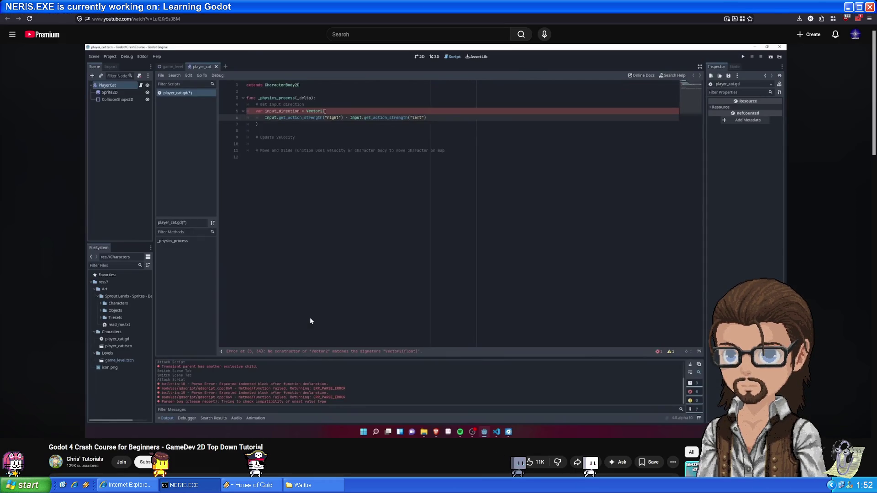
key(alt+Tab)
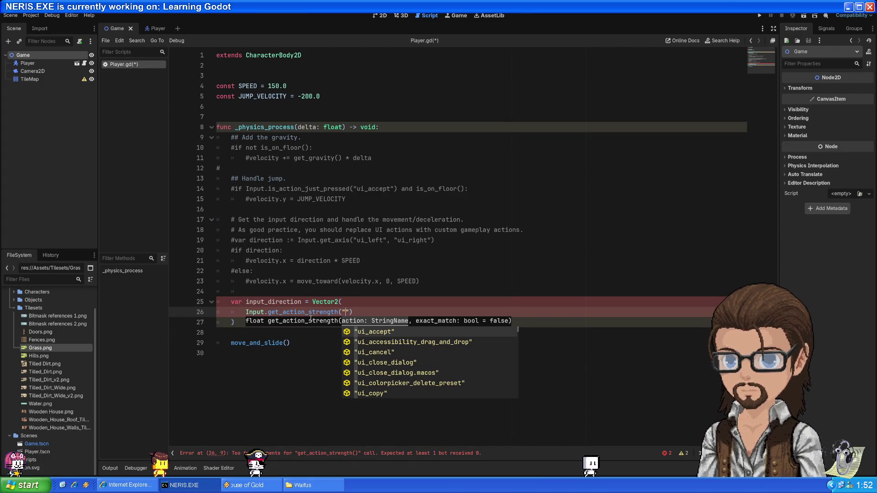
text(right)
key(Down)
key(Down)
key(Down)
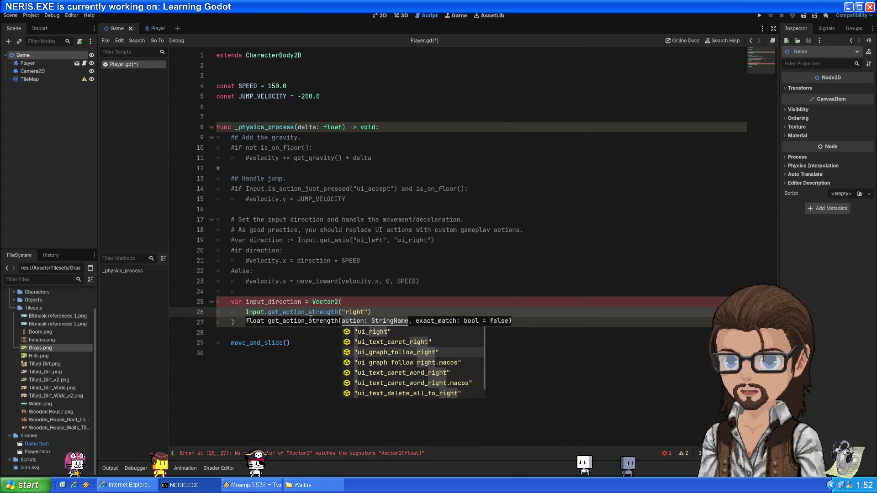
key(Up)
key(Up)
key(Up)
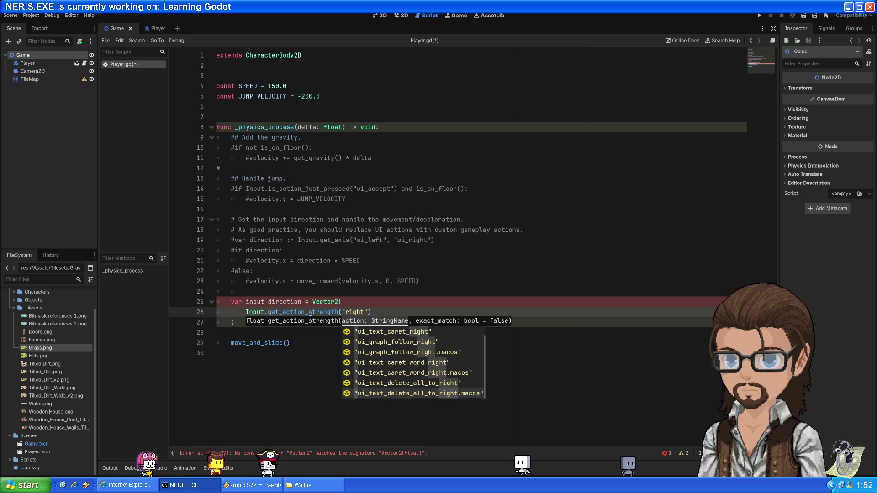
key(alt+Tab)
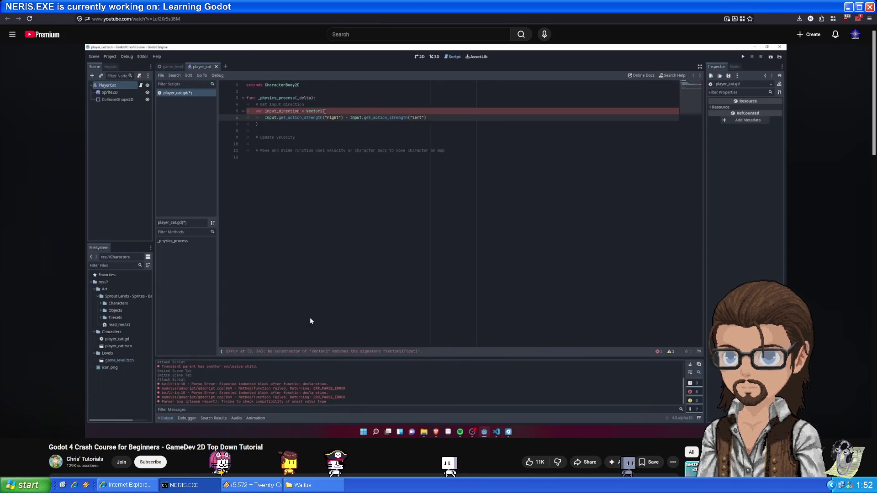
key(alt+Tab)
key(Down)
key(Down)
key(Up)
key(Up)
key(Return)
text())
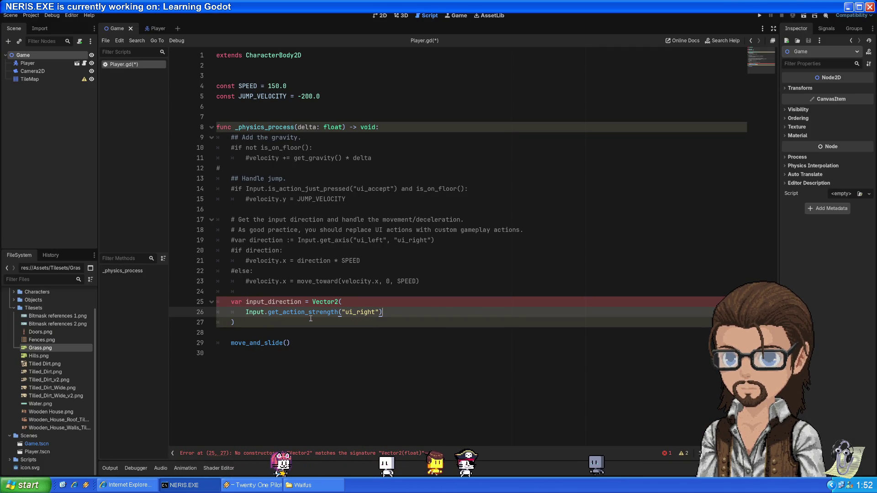
key(alt+Tab)
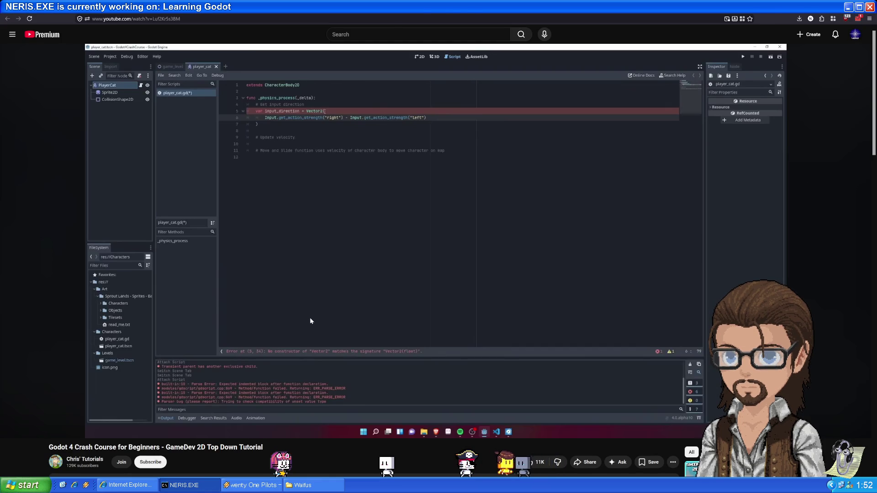
key(alt+Tab)
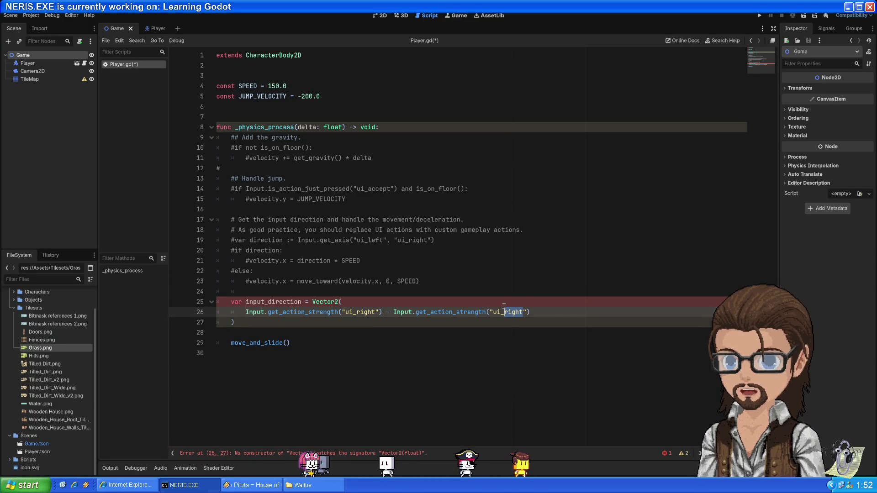
Add the second Vector2 component on line 27 as ui_down minus ui_up
text(,)
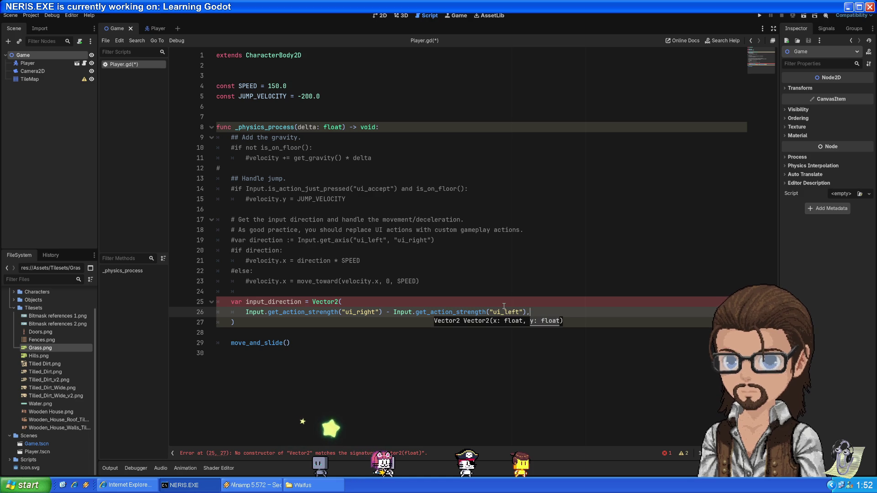
key(alt+Tab)
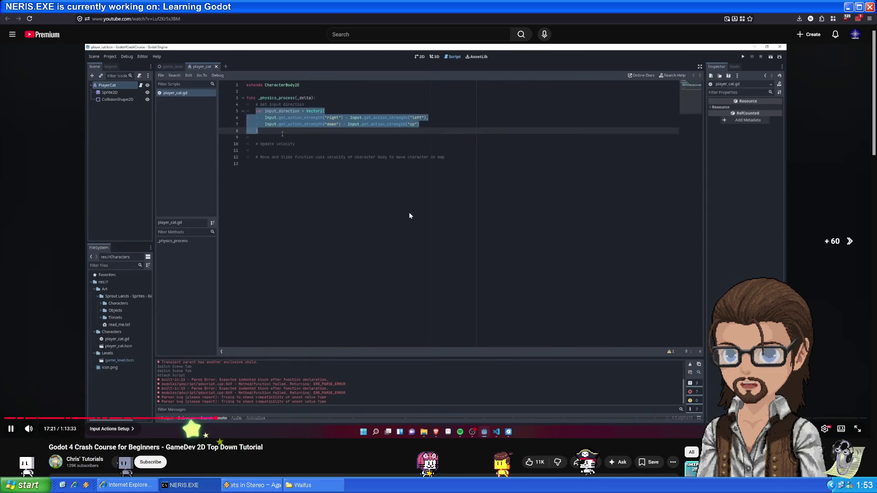
click(409, 212)
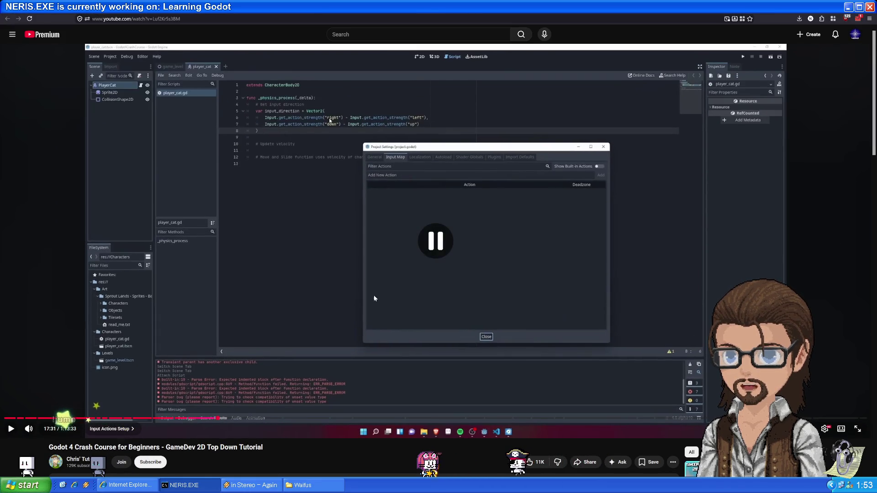
key(alt+Tab)
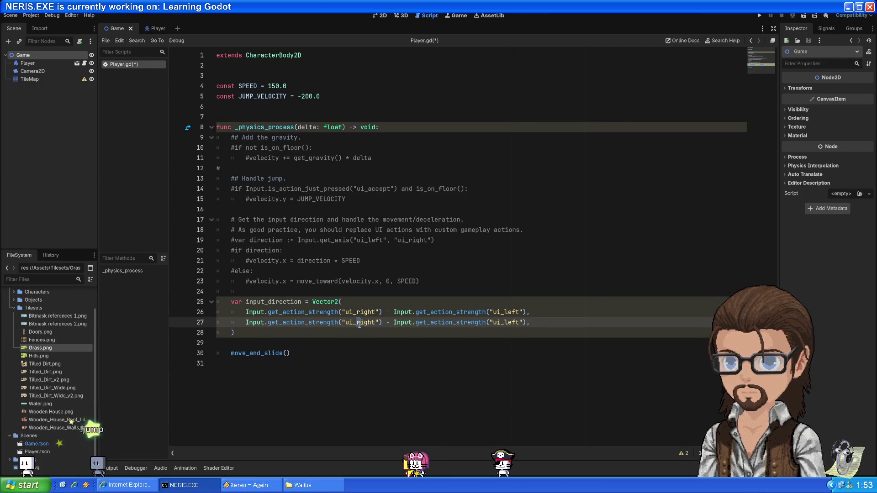
text(ui_down)
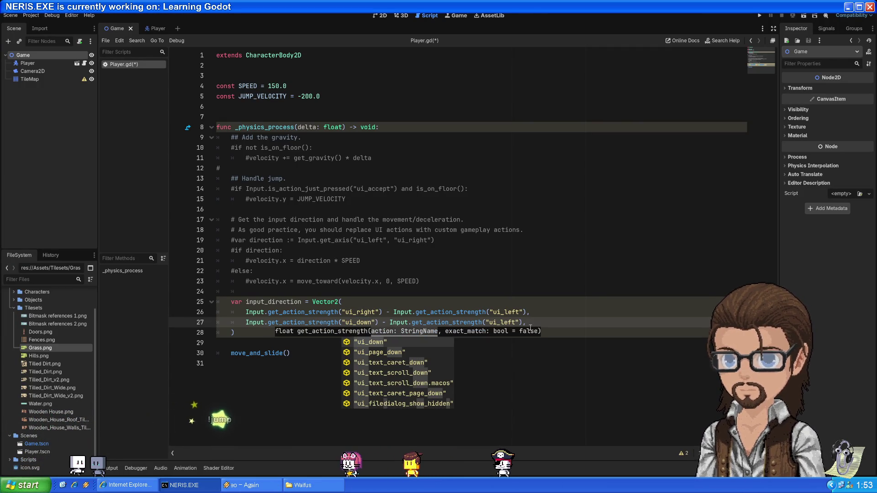
drag(500, 323, 517, 323)
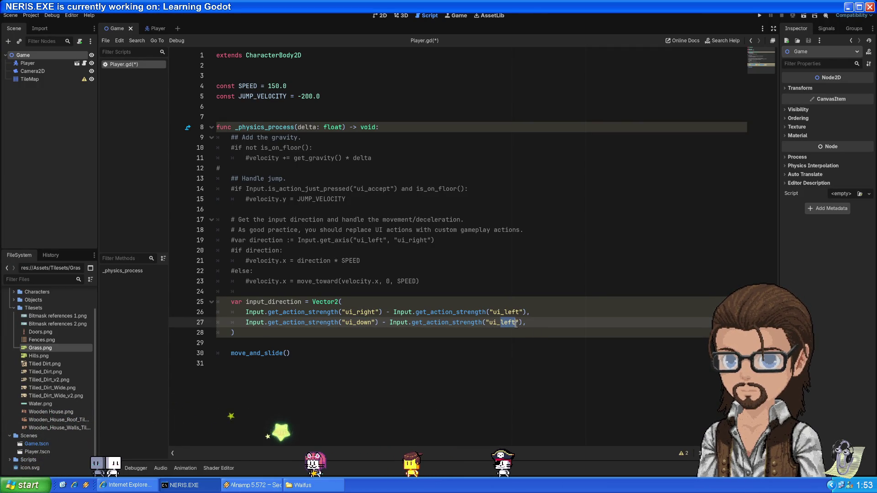
text(up)
click(516, 323)
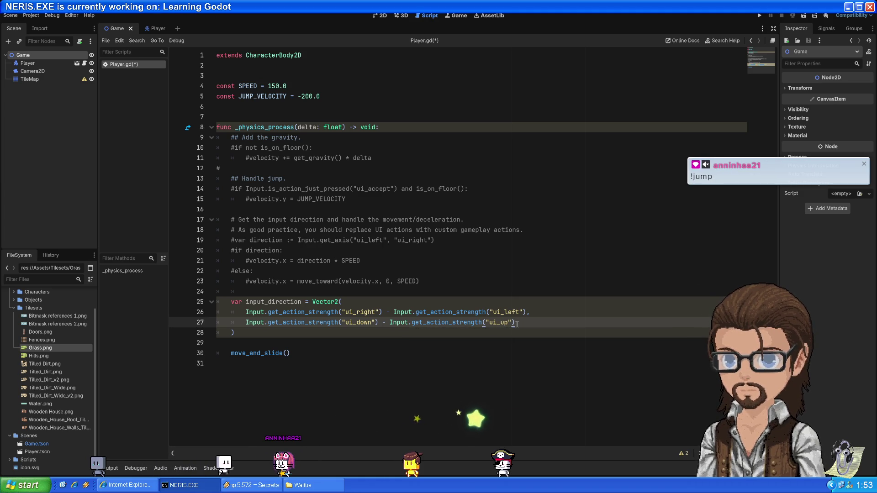
key(alt+Tab)
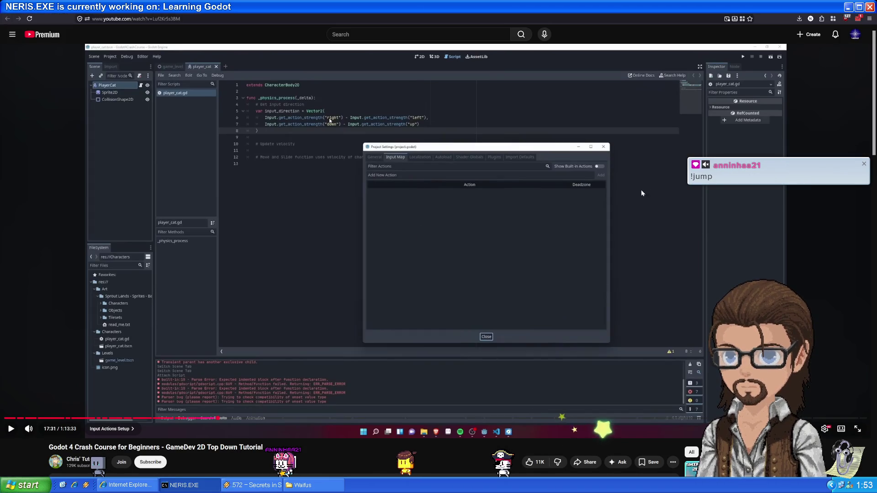
Play the tutorial on to 17:58 as it adds right, left, down and up in Input Map
click(635, 188)
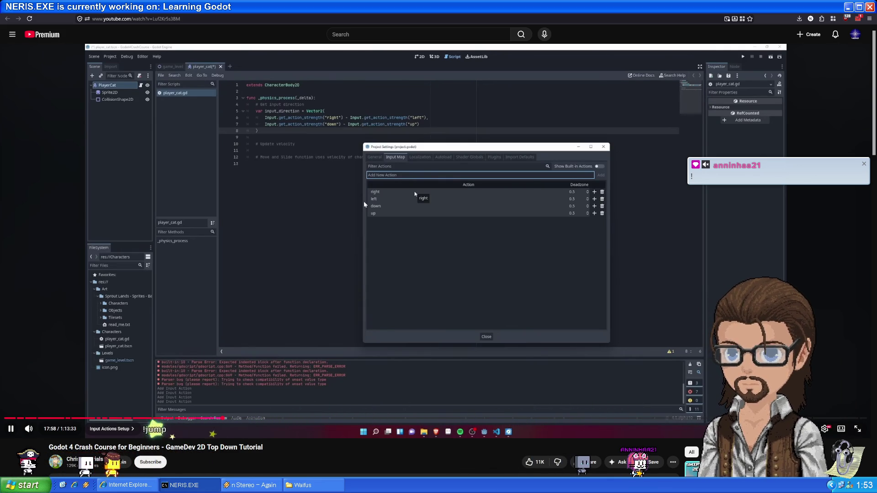
key(alt+Tab)
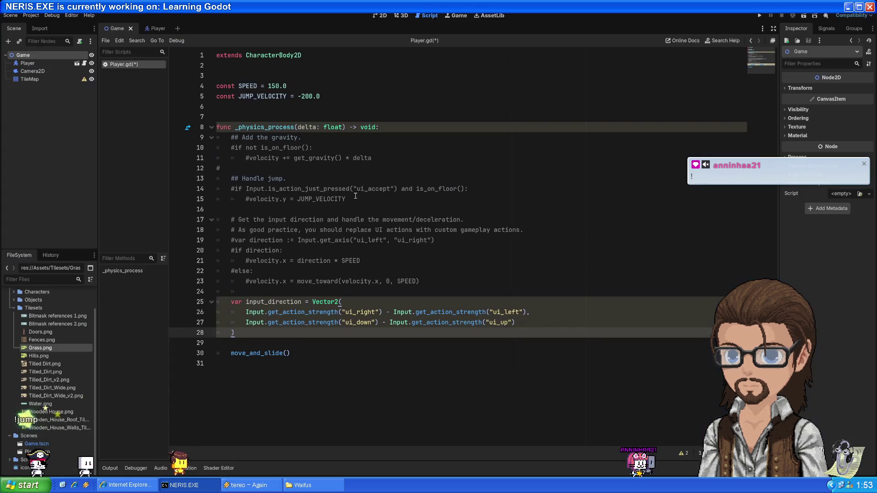
Add velocity += input_direction * SPEED; below the input_direction block
double_click(274, 281)
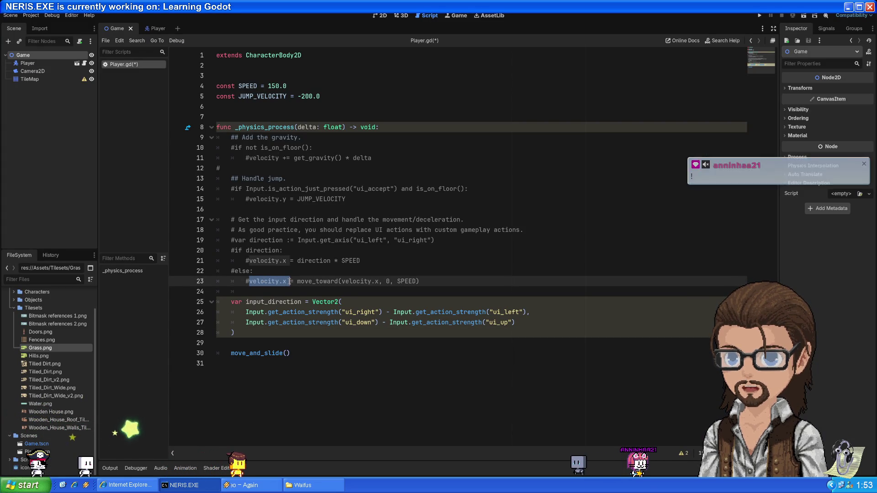
drag(249, 260, 284, 261)
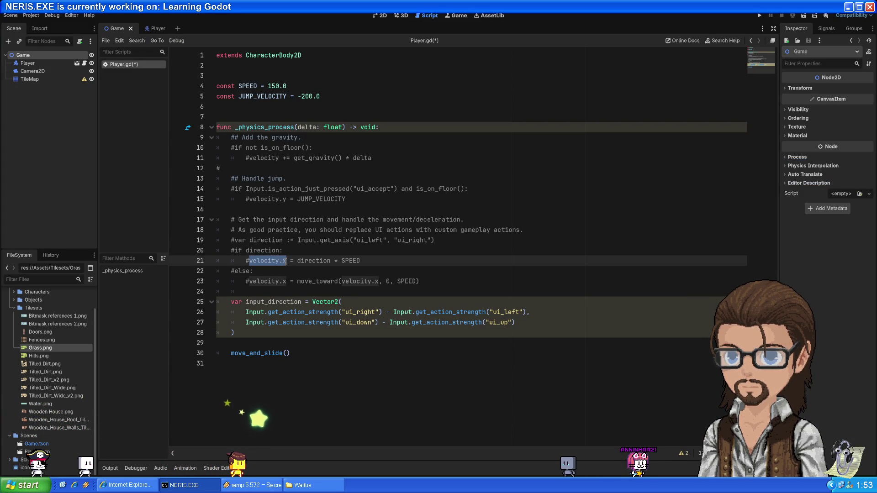
key(ctrl+c)
click(282, 330)
key(Return)
key(Return)
key(ctrl+v)
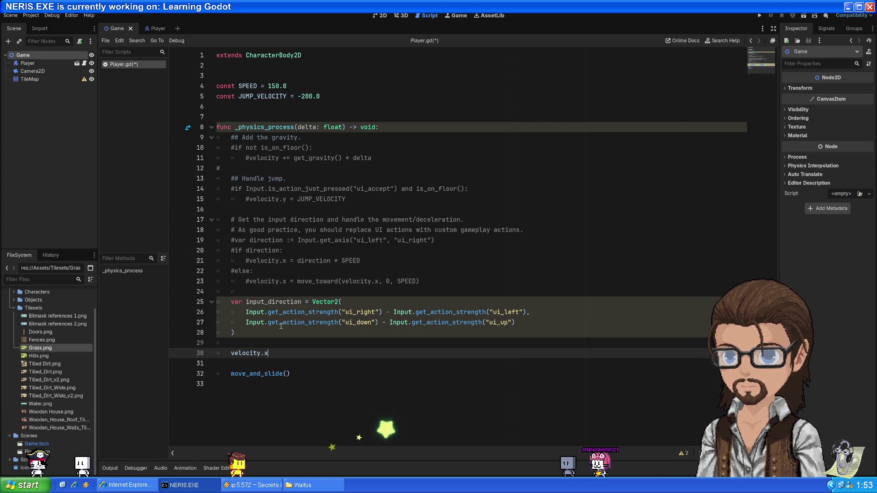
key(BackSpace)
key(BackSpace)
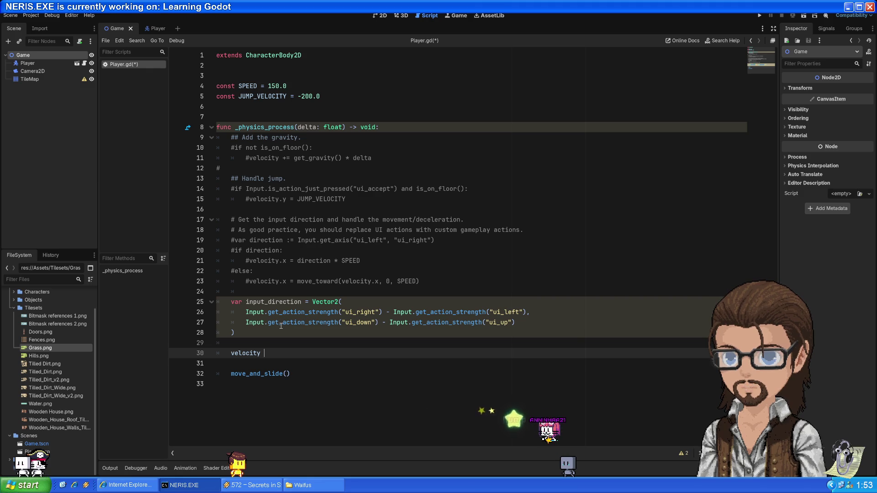
text(+=)
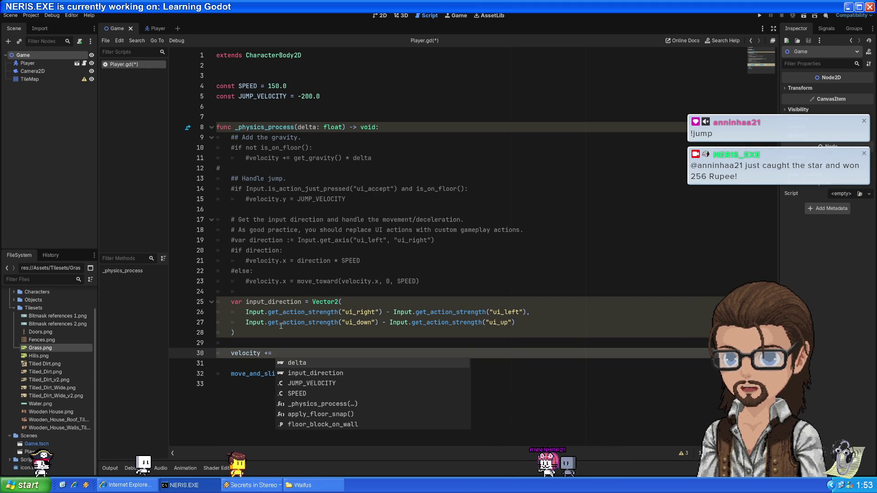
text( input_di)
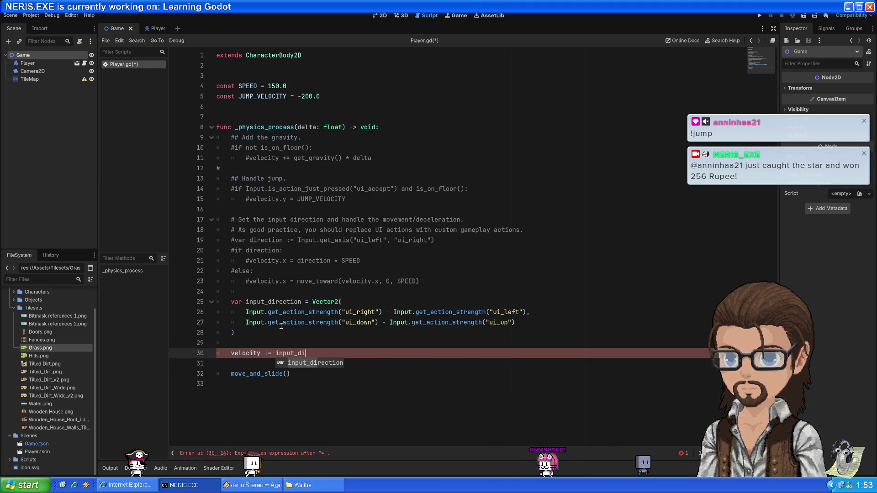
key(Return)
text(* SPEED)
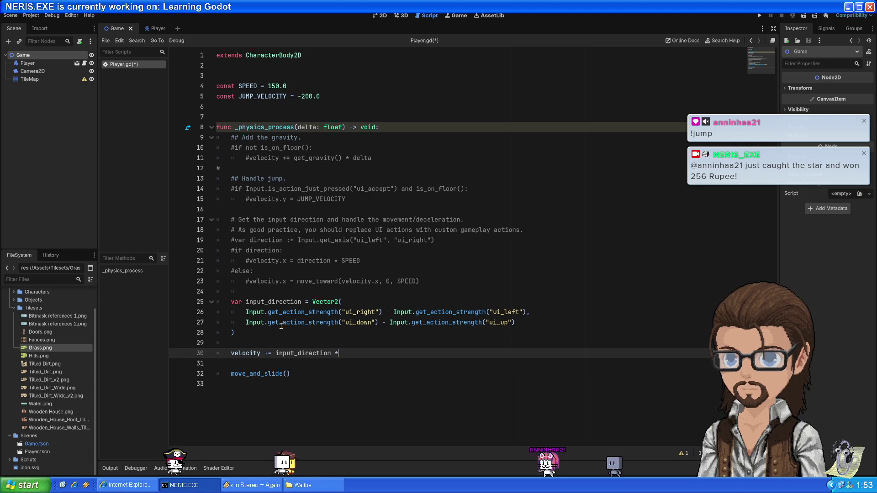
key(Escape)
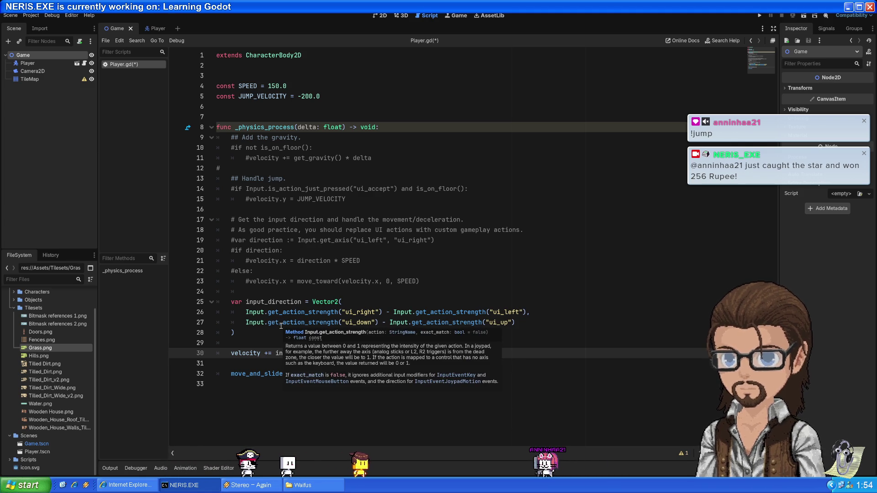
text(;)
Save Player.gd and run the game briefly to test movement
key(ctrl+s)
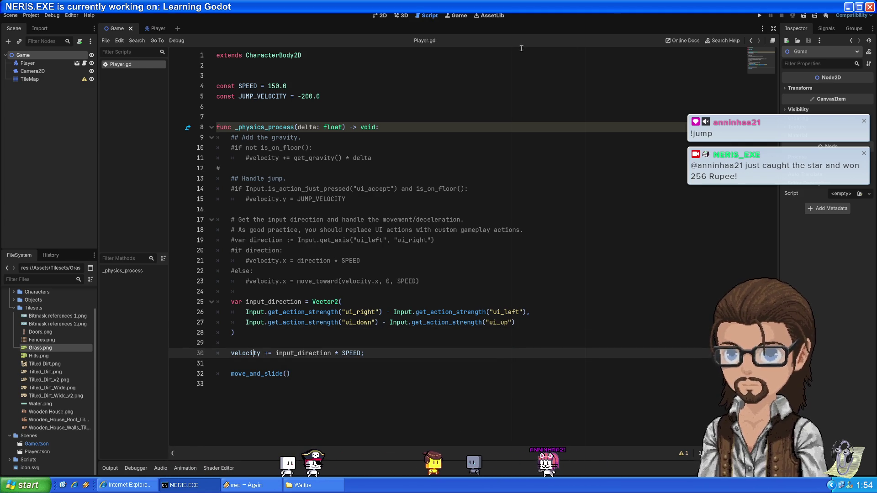
click(760, 15)
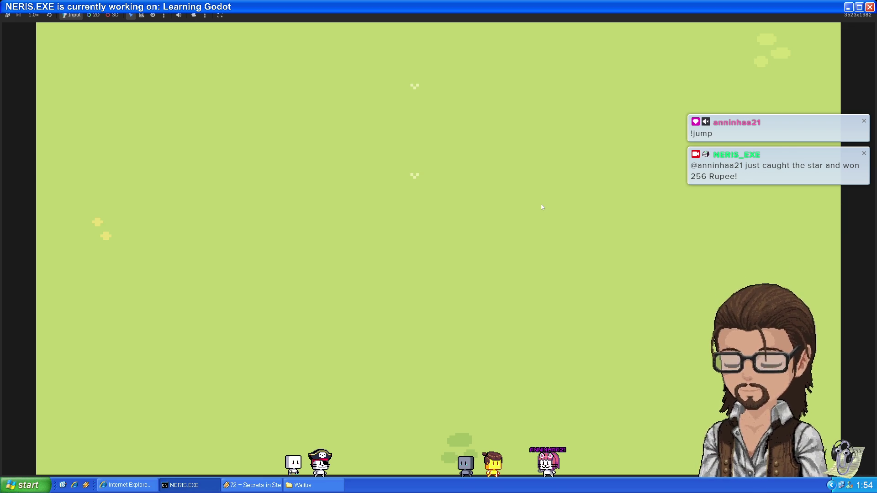
key(alt+F4)
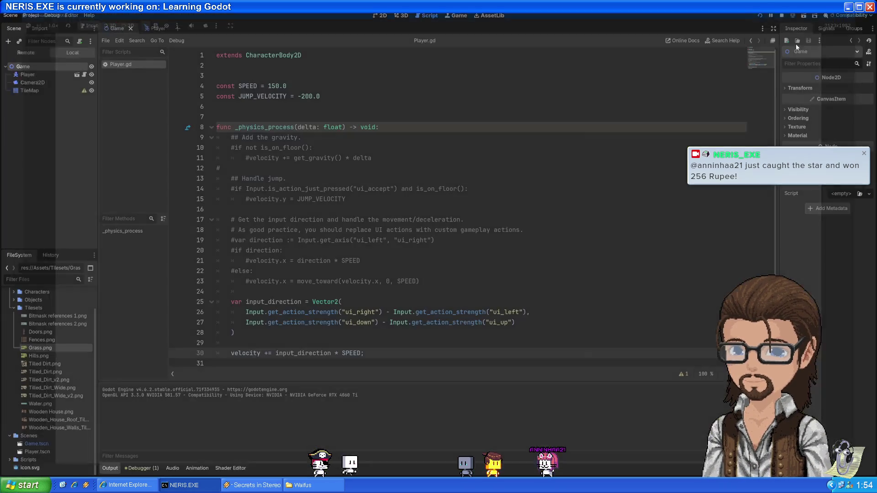
Review the input_direction Vector2 code, then resume the tutorial video
click(360, 315)
click(324, 302)
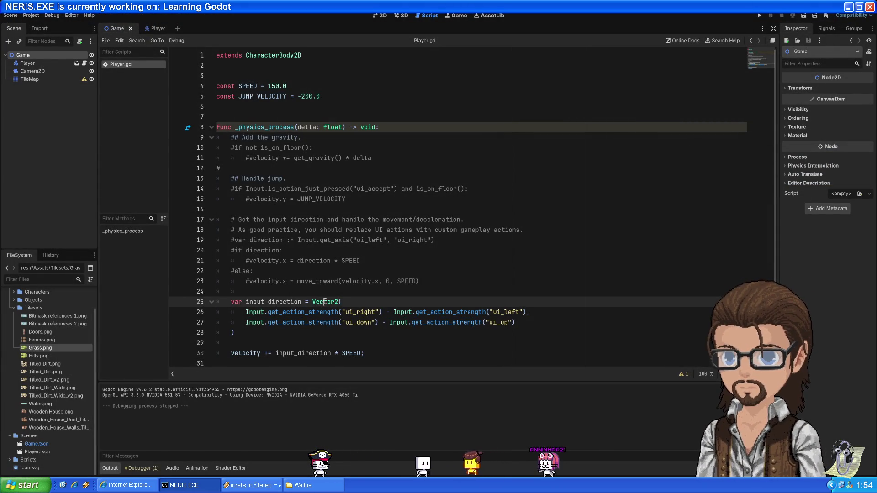
click(271, 335)
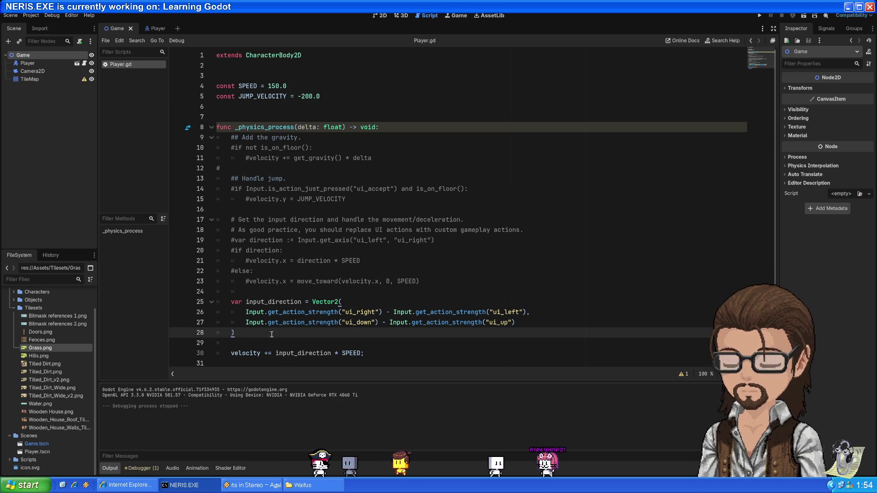
scroll(271, 335, down, 1)
key(alt+Tab)
click(329, 252)
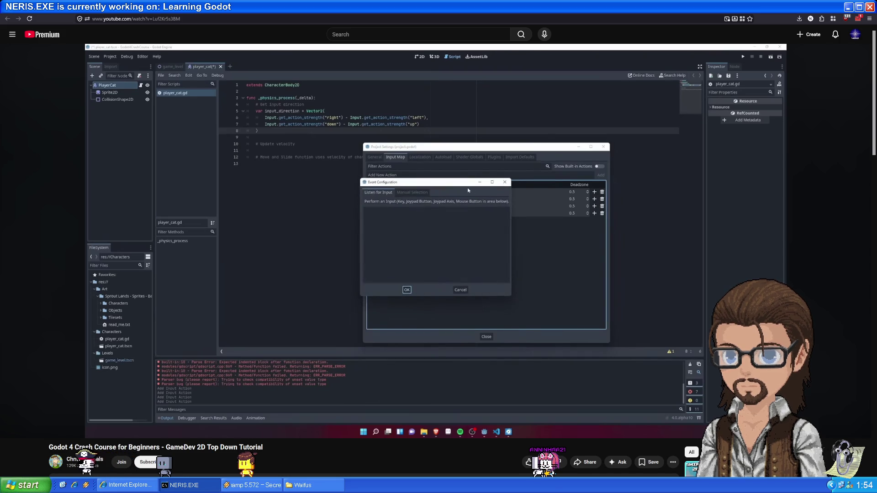
Seek the tutorial forward to its print(input_direction) part, pause, and switch back to Player.gd
key(Right)
key(Right)
key(Right)
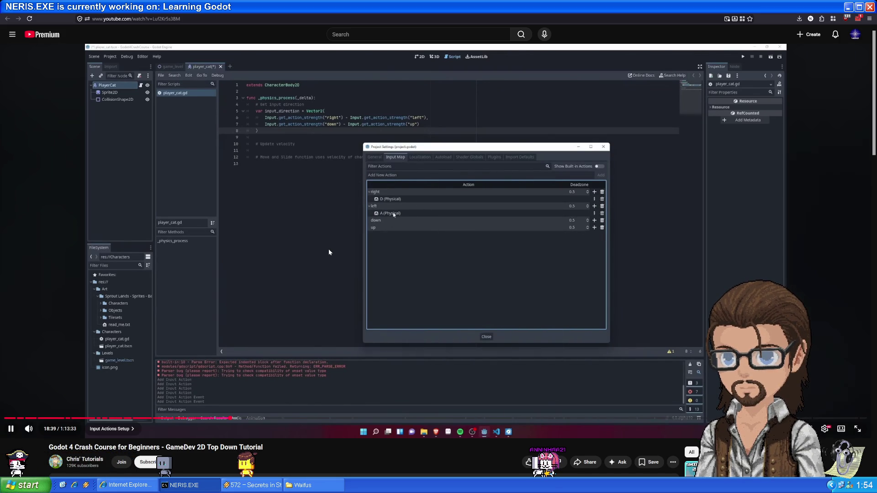
key(Right)
key(Right)
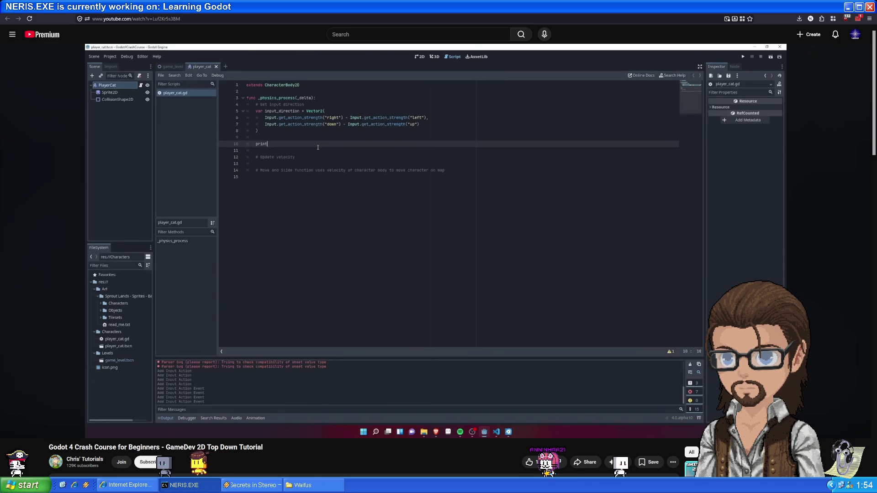
key(l)
key(l)
key(l)
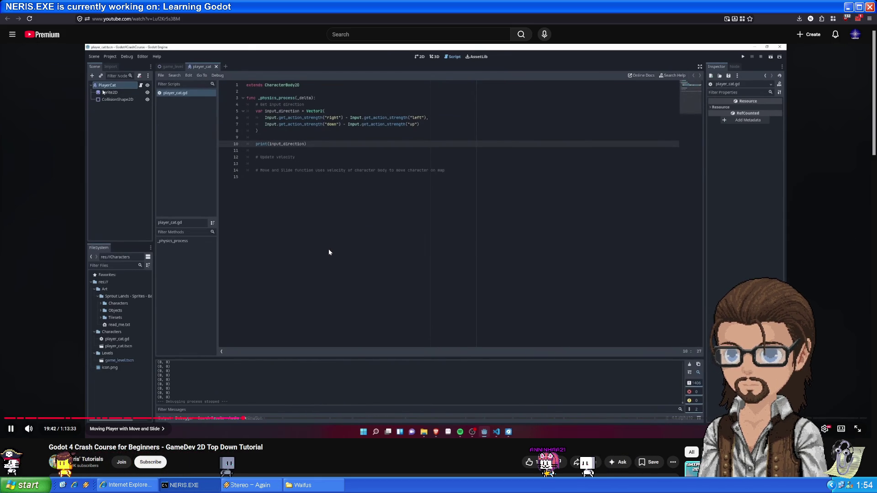
click(339, 268)
key(alt+Tab)
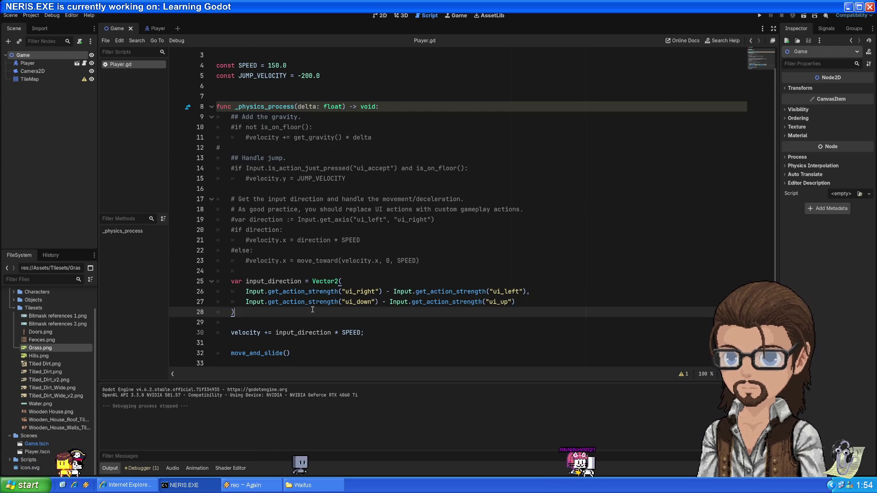
Add print(input_direction) on line 30 below the Vector2 block
key(Return)
key(Return)
text(print)
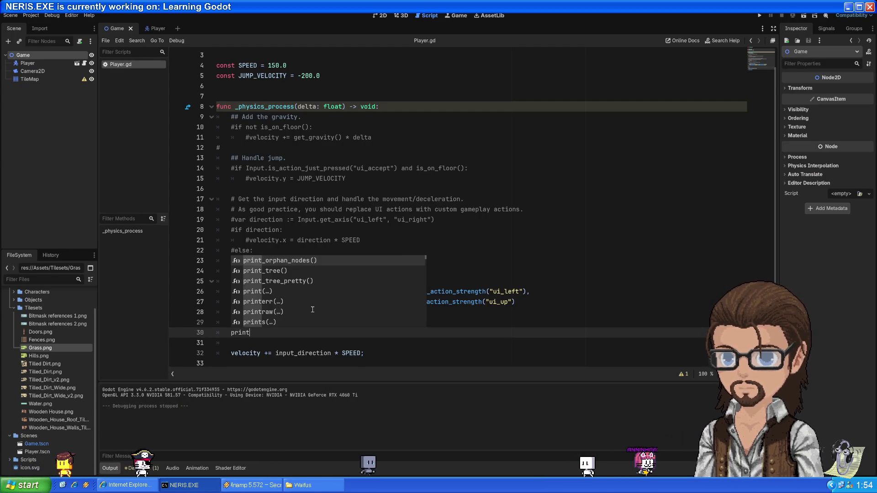
text((inp)
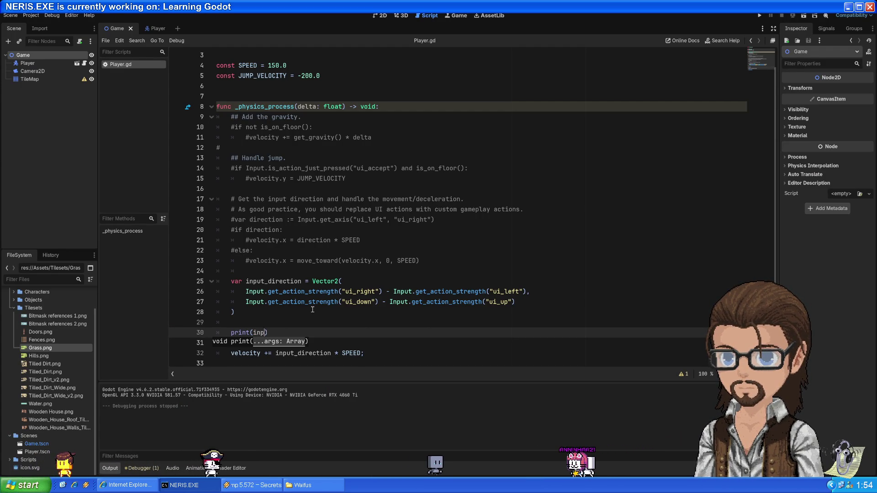
text(ut)
key(Return)
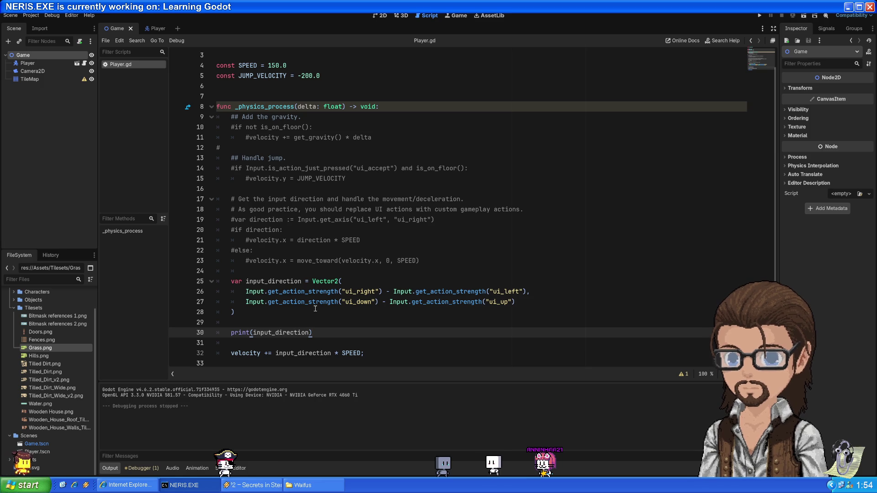
Run the game with F5, press arrow-key combinations to print direction vectors, then stop it
key(F5)
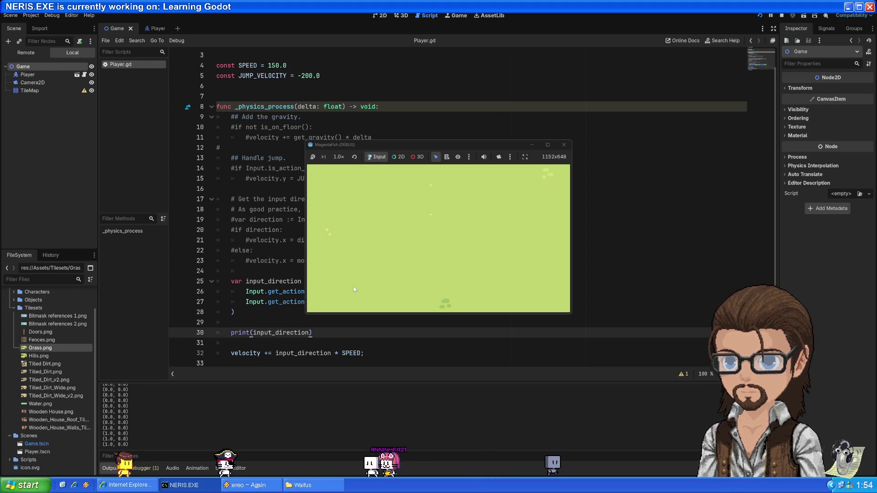
key(Up)
key(Right)
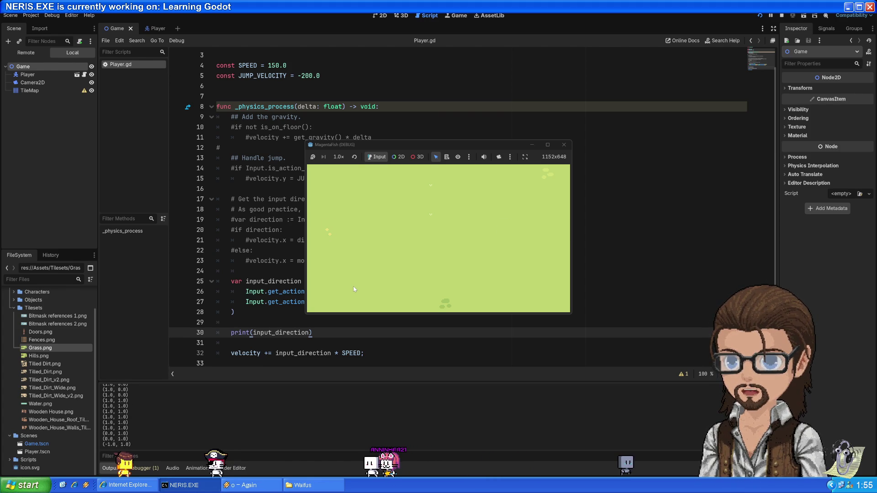
key(Right)
key(Down)
key(Down)
key(Right)
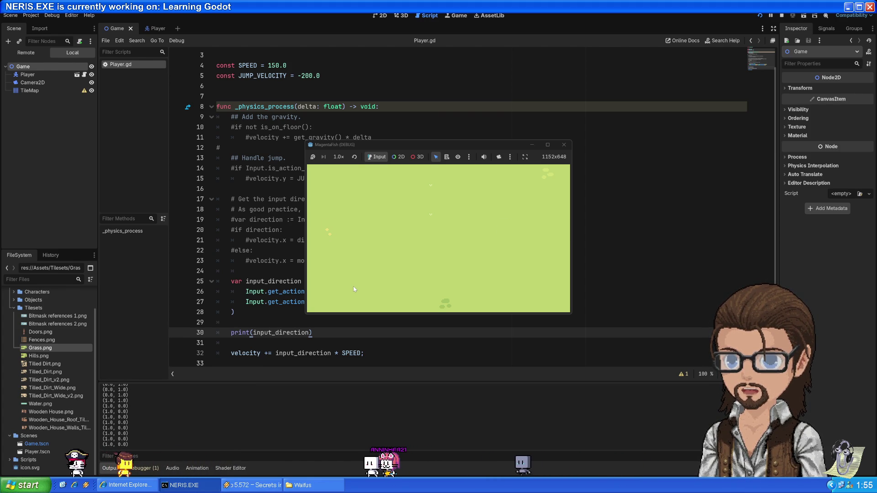
key(Down)
key(Left)
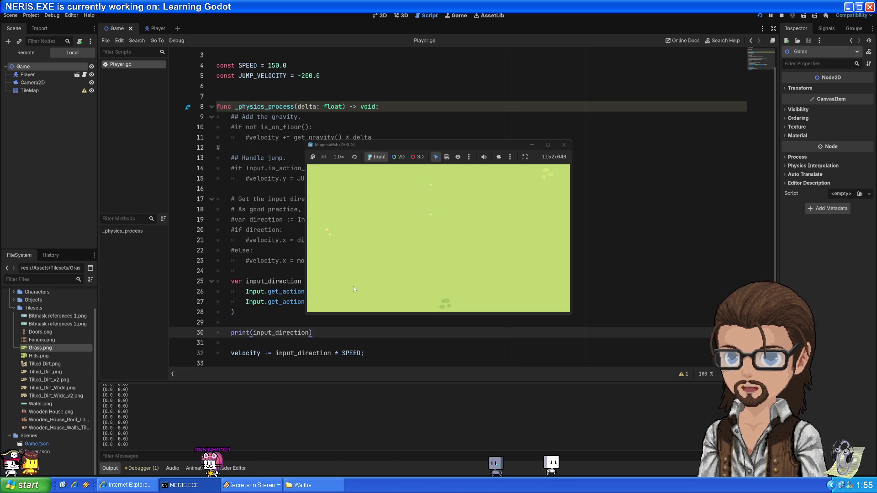
key(F8)
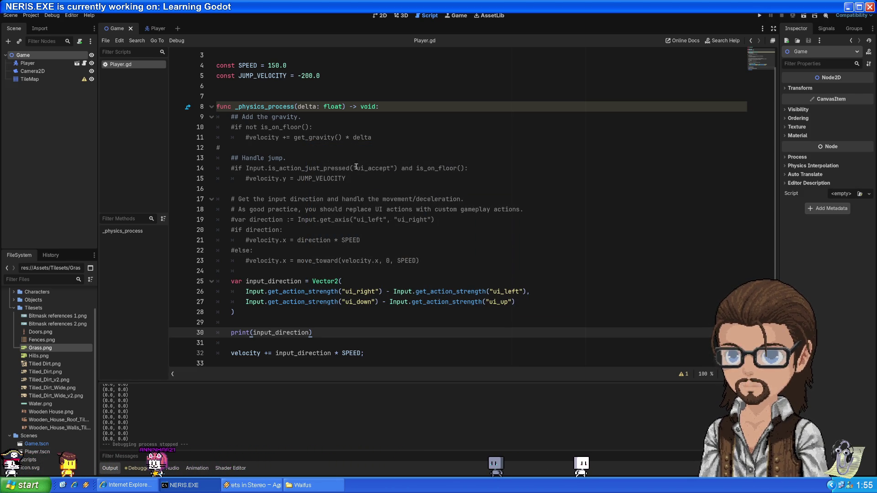
double_click(368, 218)
Open Project Settings > Input Map and filter for ui_left to view its 0.5 deadzone
click(38, 17)
click(39, 28)
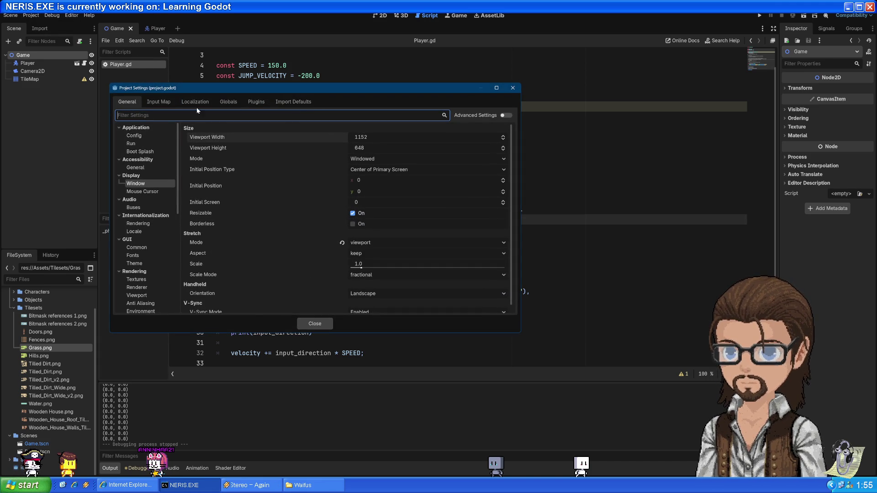
click(168, 102)
drag(237, 91, 318, 97)
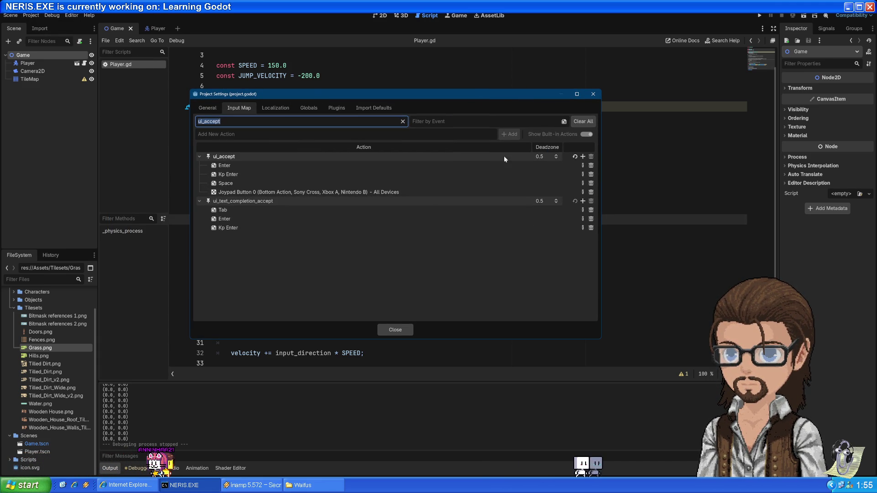
text(ui_lev)
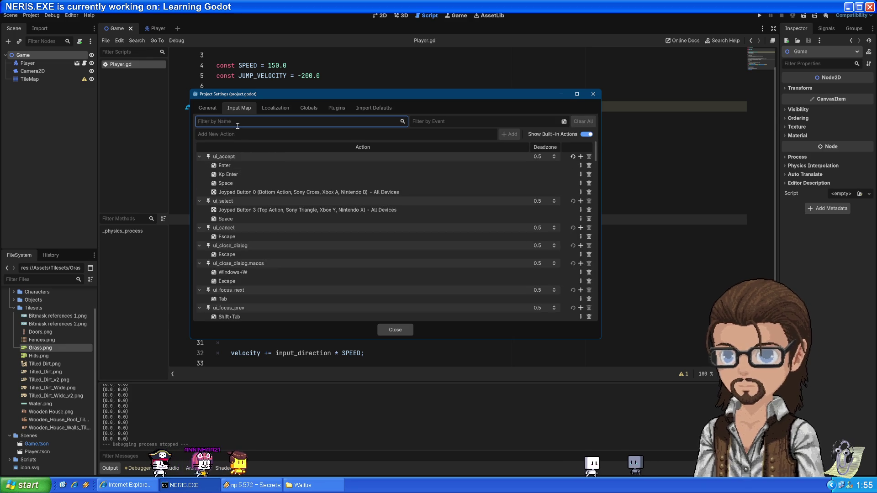
key(BackSpace)
text(ft)
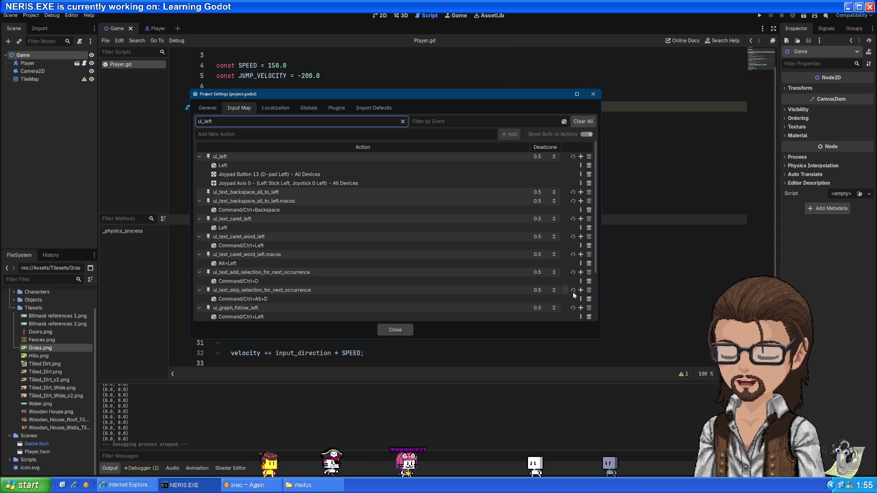
click(405, 330)
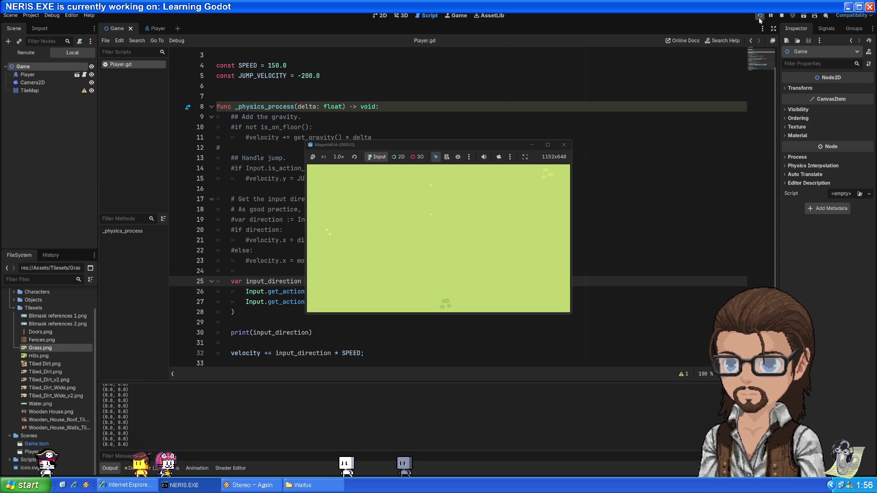
Stop the game and review how input_direction and velocity are used on lines 25–32
click(563, 145)
double_click(274, 282)
scroll(276, 281, down, 1)
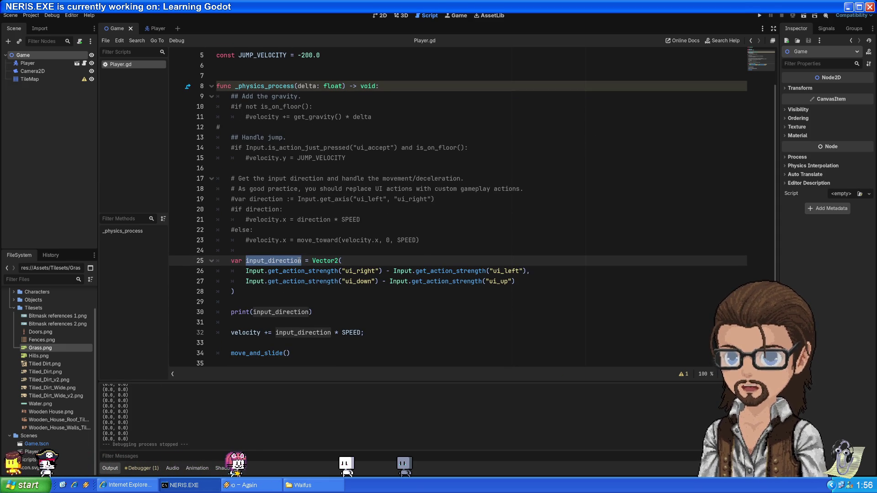
double_click(289, 312)
double_click(289, 332)
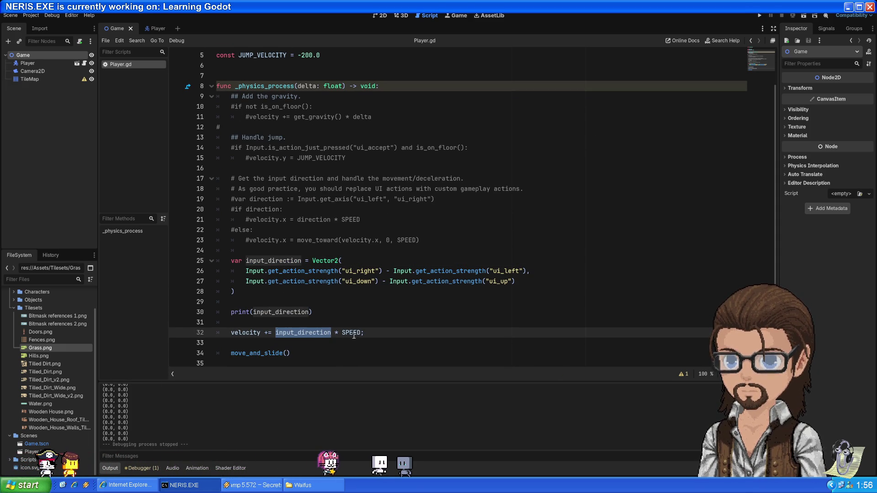
double_click(242, 333)
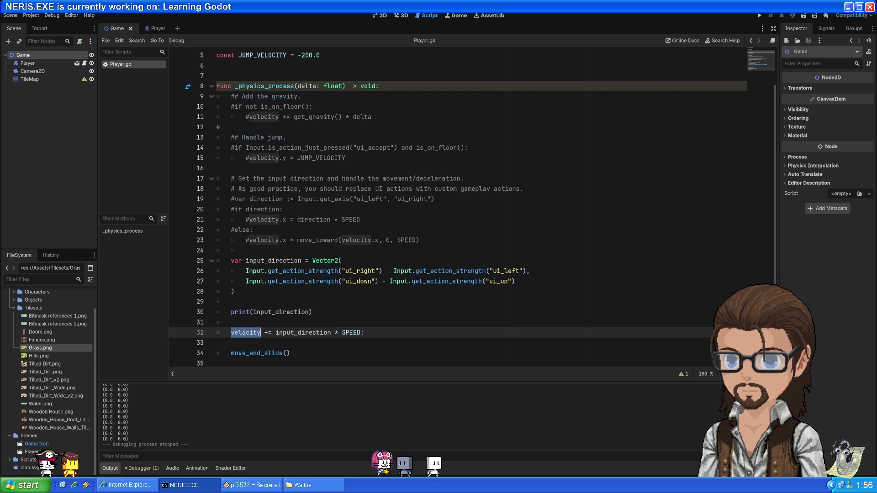
double_click(291, 333)
double_click(242, 333)
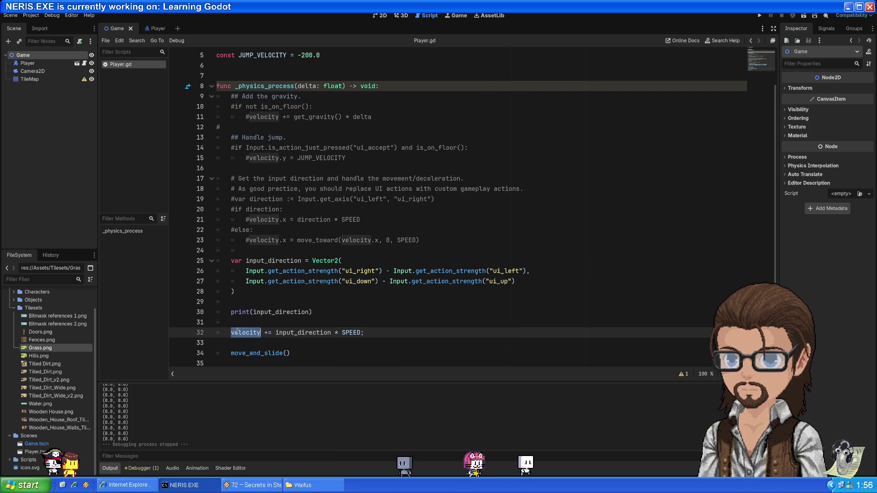
Change line 32 to velocity = input_direction * SPEED and run the game again
double_click(285, 333)
key(ctrl+shift+Right)
key(ctrl+shift+Right)
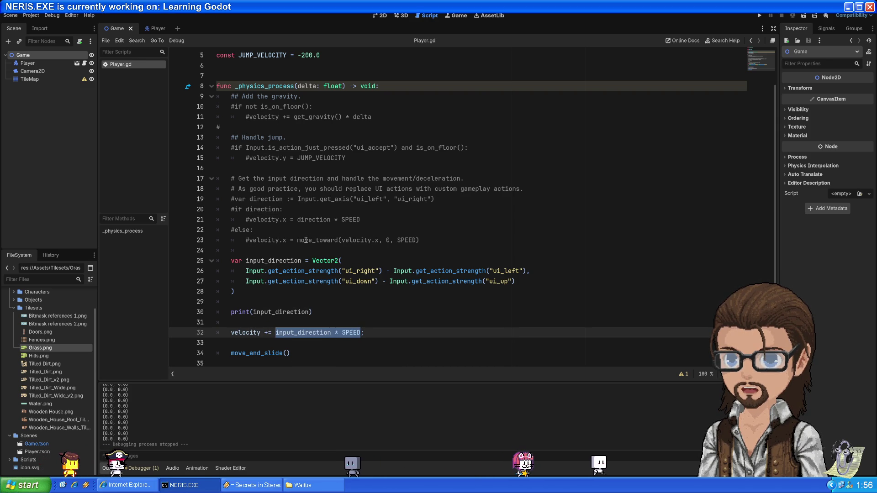
double_click(262, 220)
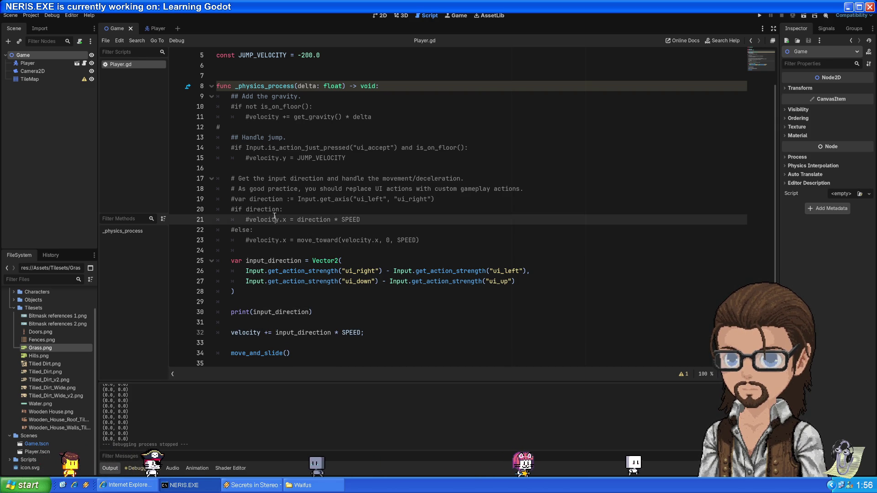
double_click(246, 333)
click(269, 332)
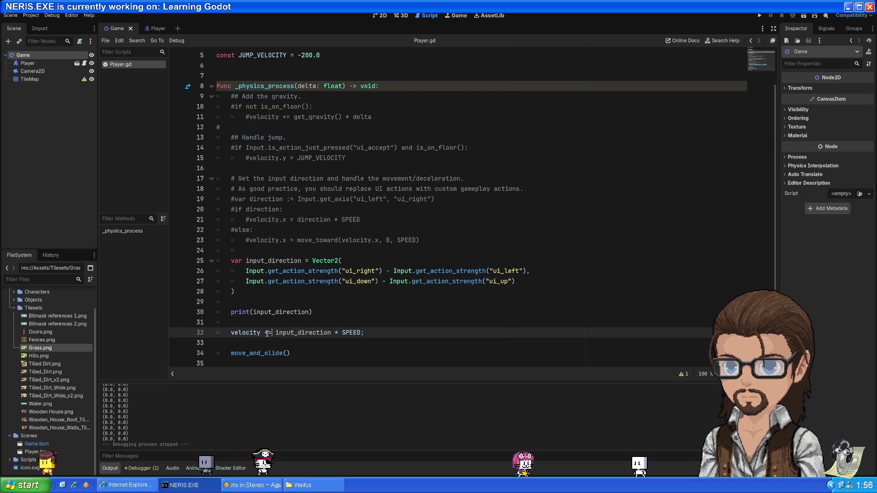
key(BackSpace)
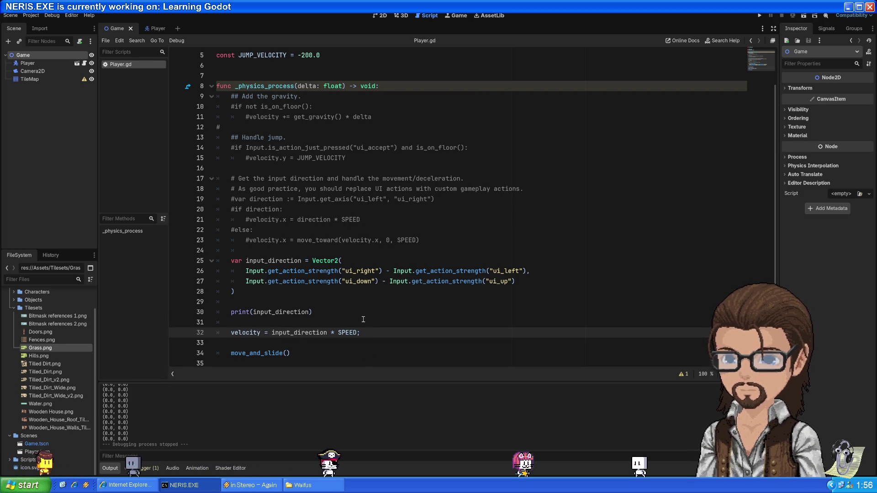
double_click(290, 332)
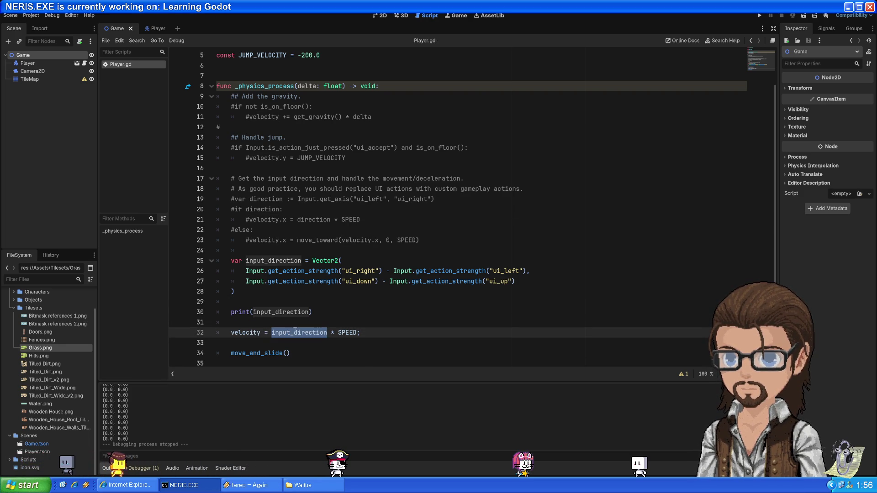
click(388, 315)
click(760, 16)
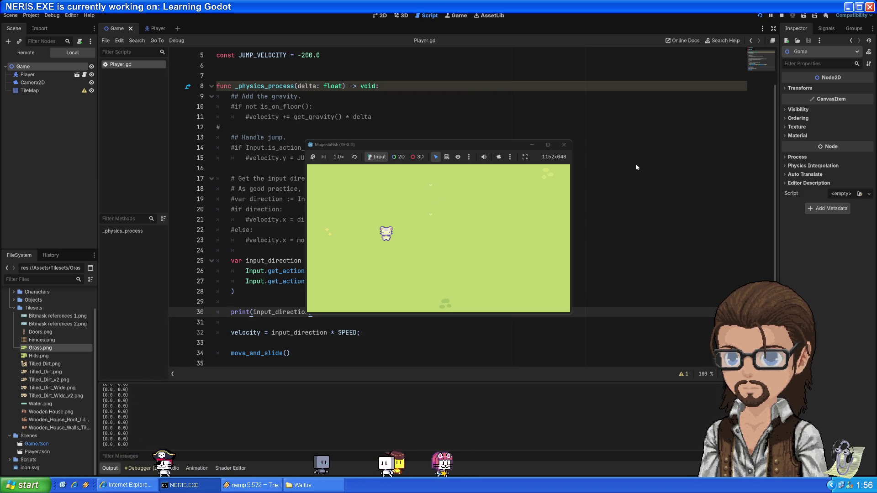
Move the player left, up, right and down with the arrow keys, then stop the game
key(Left)
key(Up)
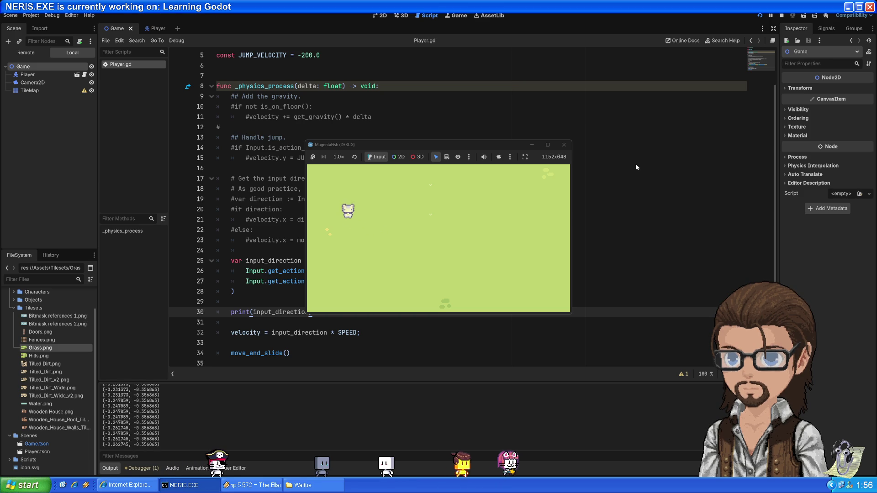
key(Up)
key(Right)
key(Down)
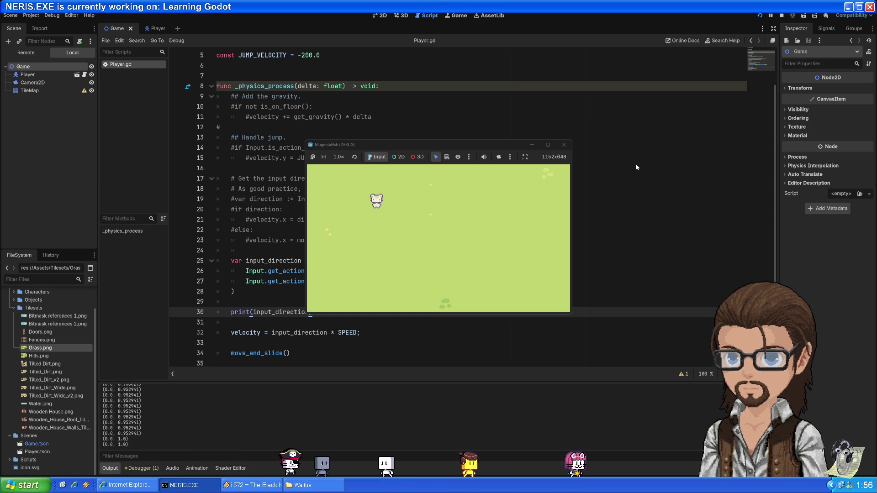
click(564, 145)
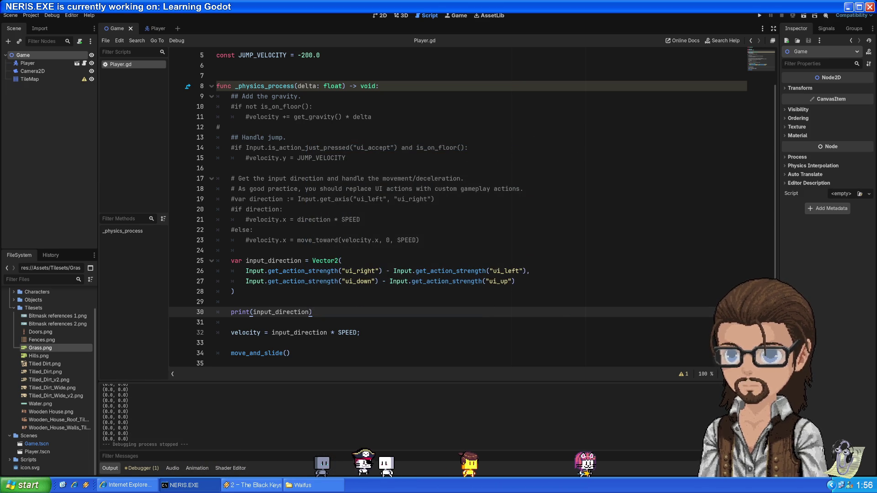
Set the ui_left action's deadzone to 0.1 in the Input Map and return to Player.gd
click(26, 16)
click(41, 26)
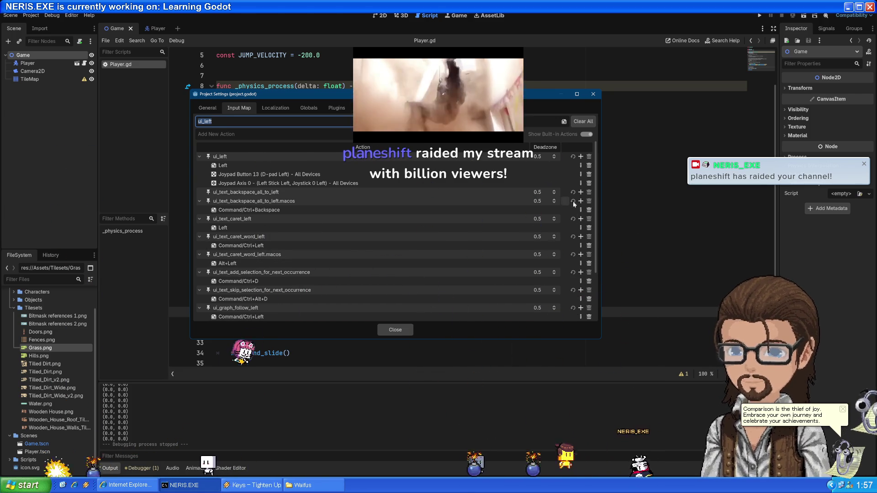
click(543, 156)
text(.1)
key(Return)
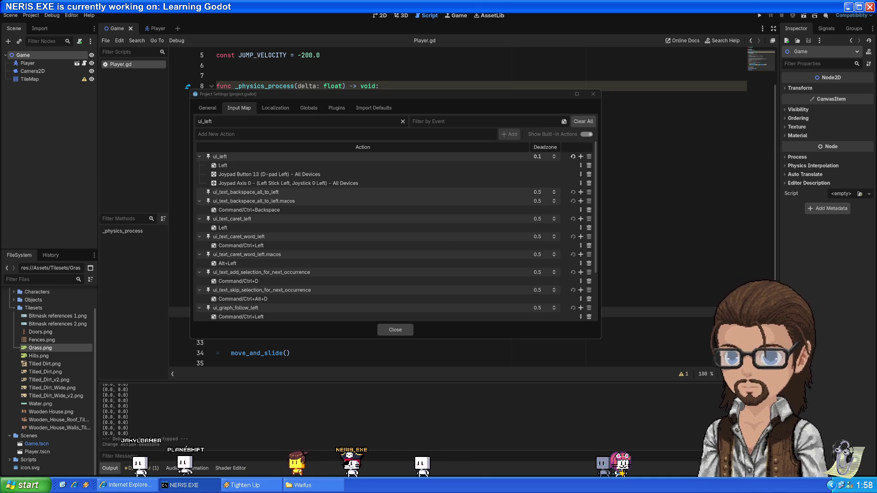
click(593, 94)
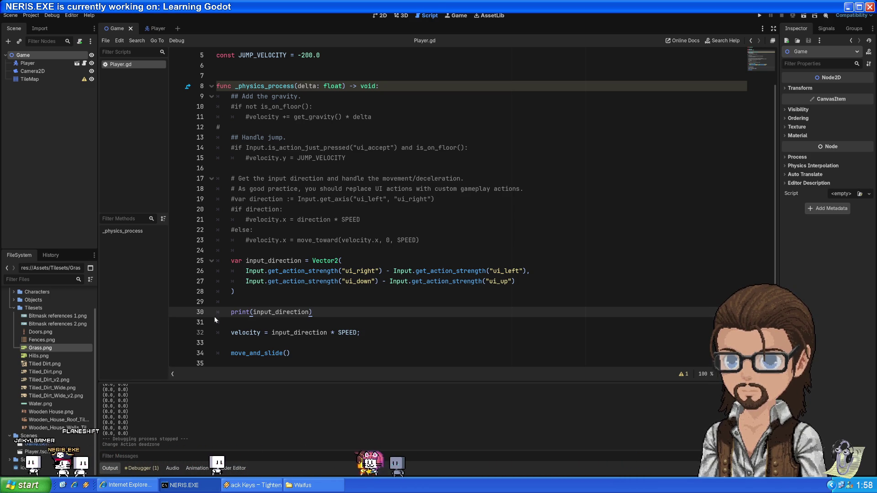
click(342, 261)
mouse_move(234, 292)
mouse_down()
mouse_move(294, 281)
mouse_move(309, 260)
mouse_up()
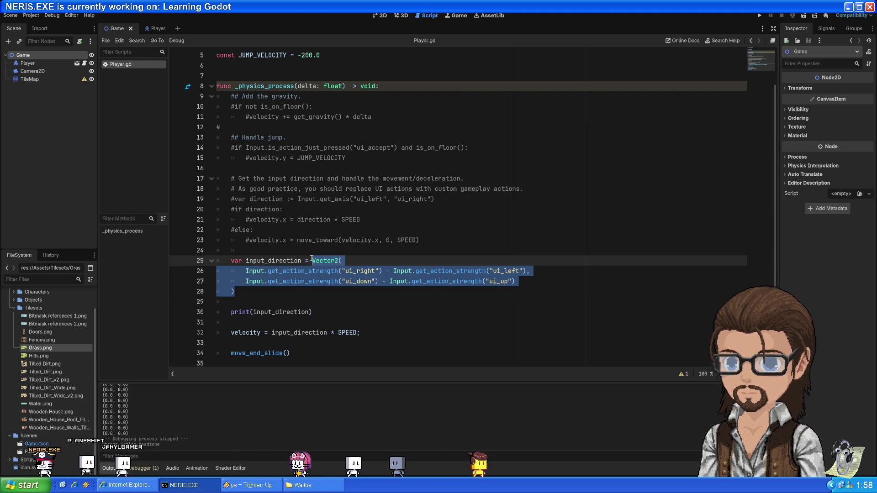
text(Input.get_V)
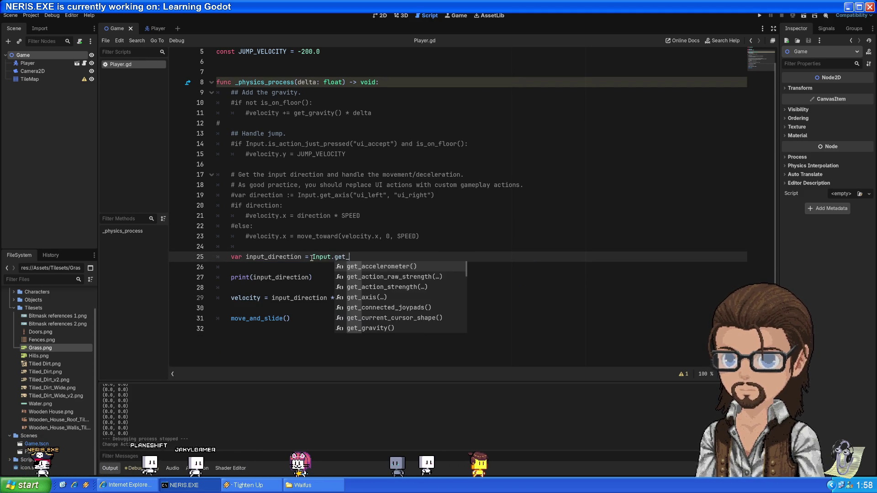
key(Return)
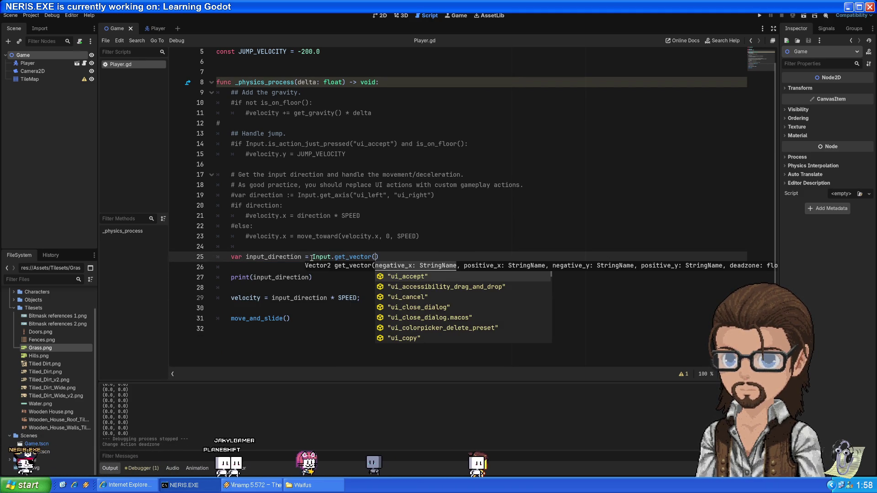
key(BackSpace)
key(BackSpace)
key(BackSpace)
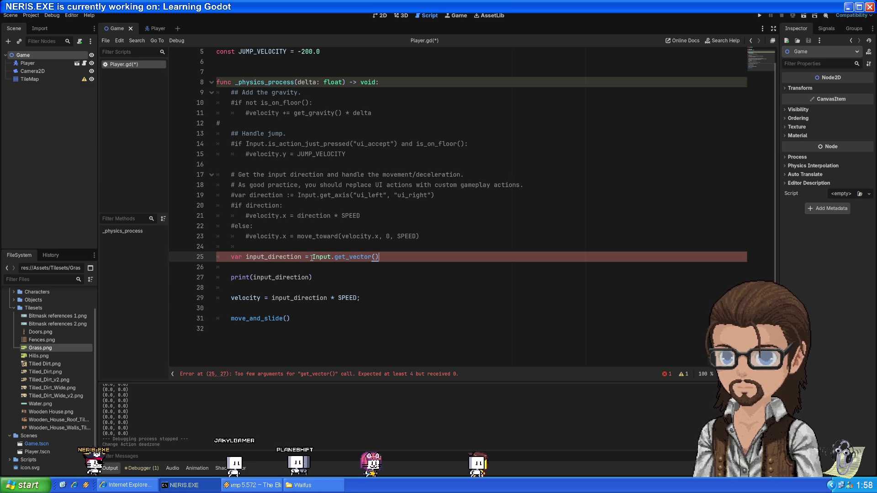
text(e)
key(Return)
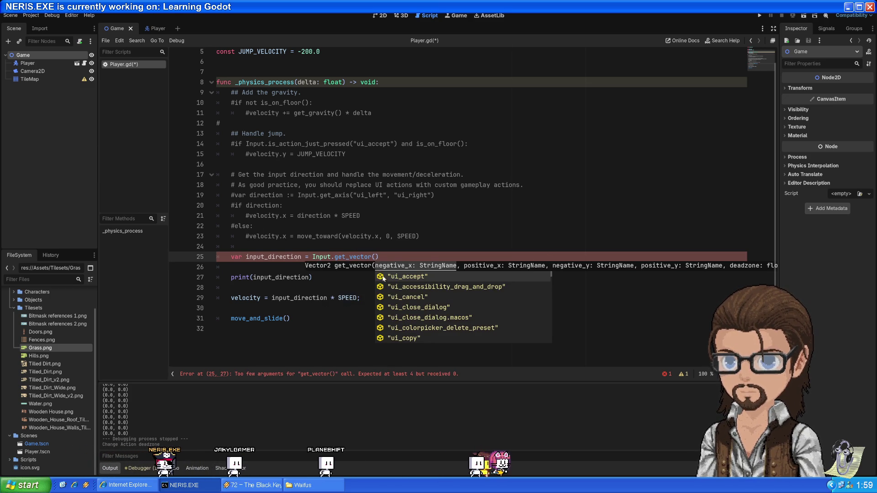
mouse_move(357, 257)
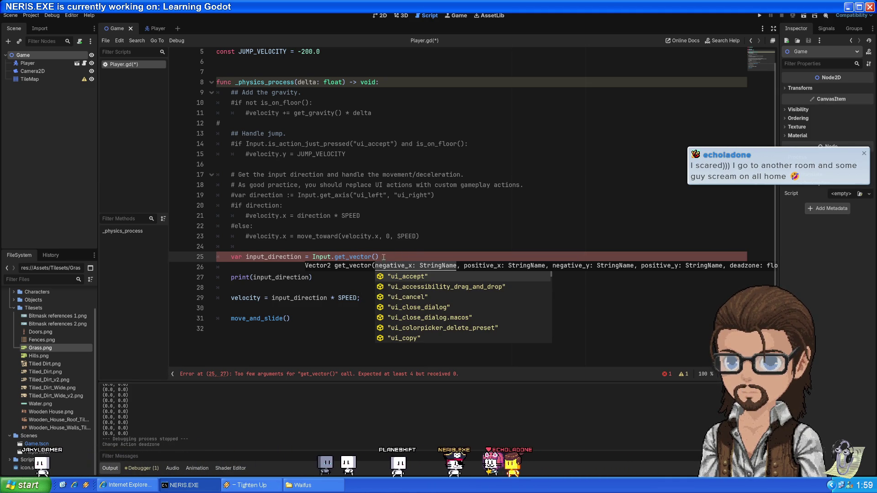
key(BackSpace)
key(BackSpace)
key(BackSpace)
text(V)
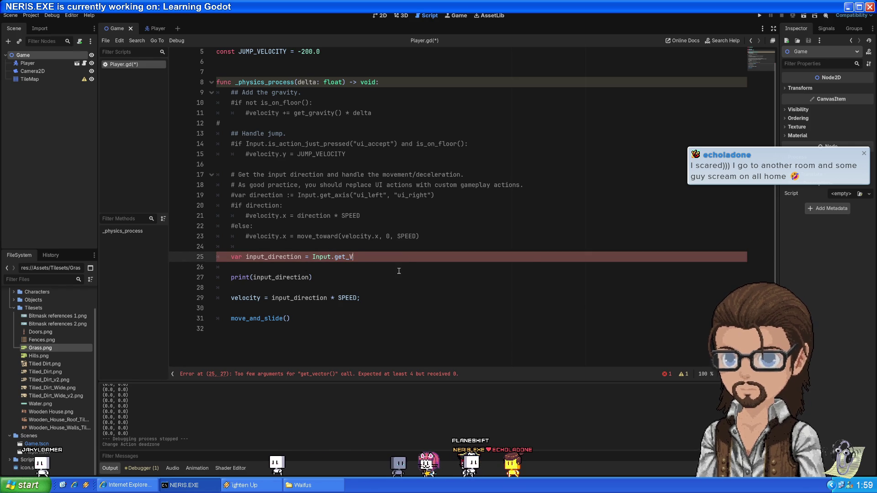
key(ctrl+z)
key(ctrl+s)
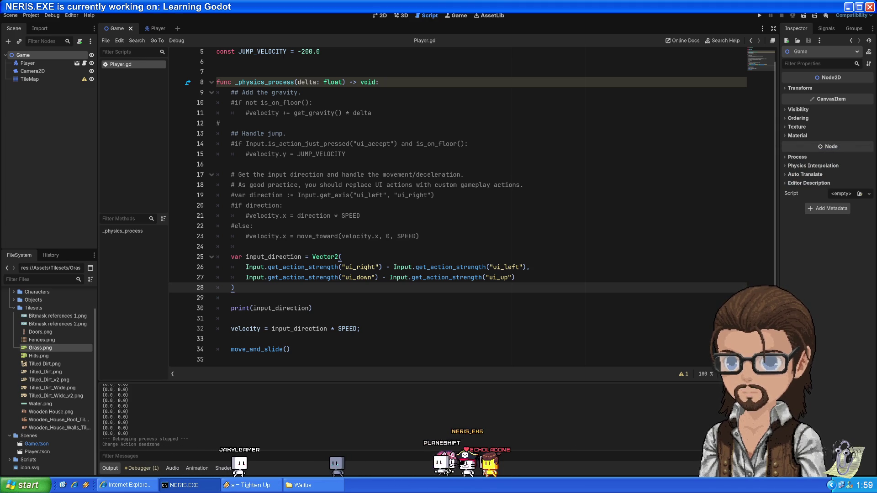
double_click(361, 267)
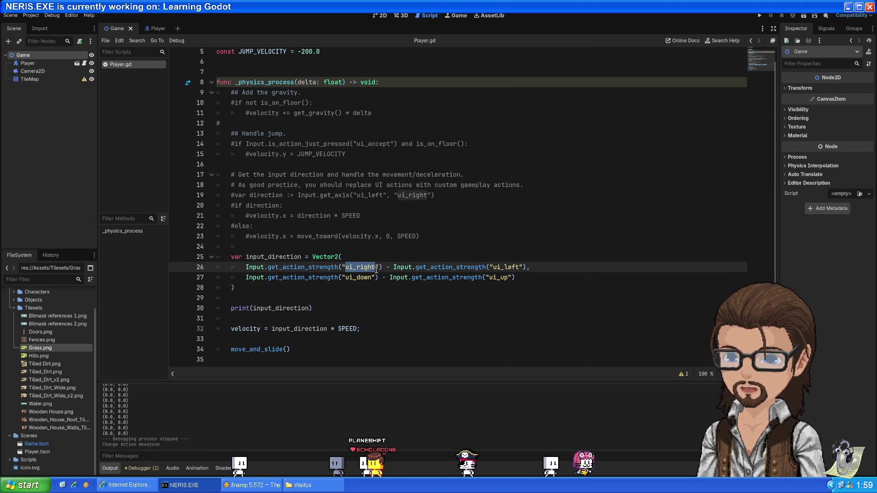
Duplicate the Vector2 input_direction block and comment out the original with Ctrl+K
drag(379, 267, 350, 271)
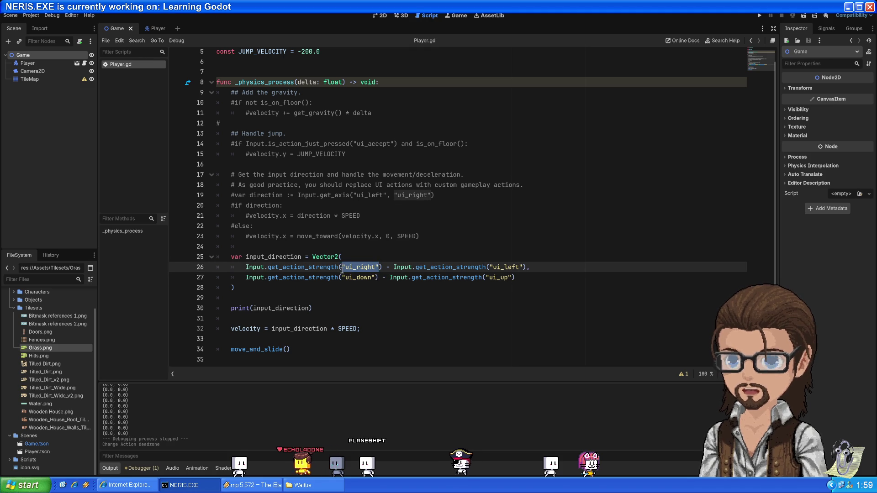
drag(236, 288, 215, 257)
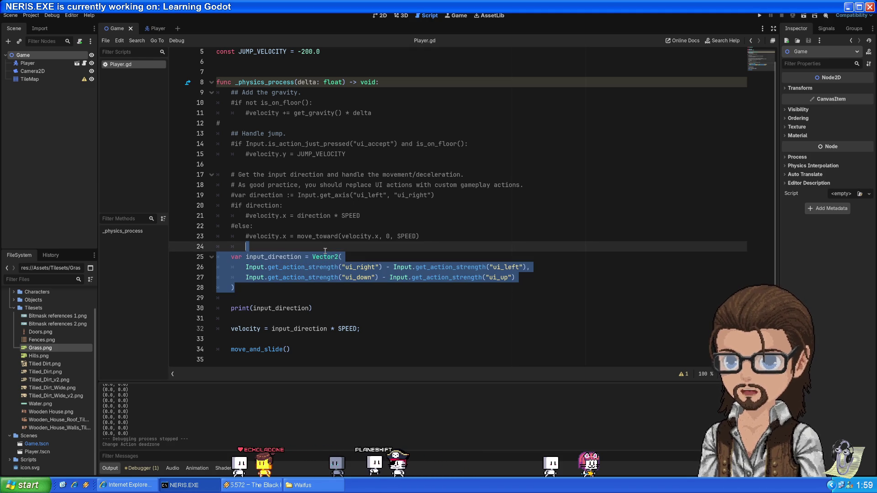
click(261, 292)
drag(262, 293, 217, 257)
click(217, 257)
drag(235, 288, 267, 249)
key(ctrl+c)
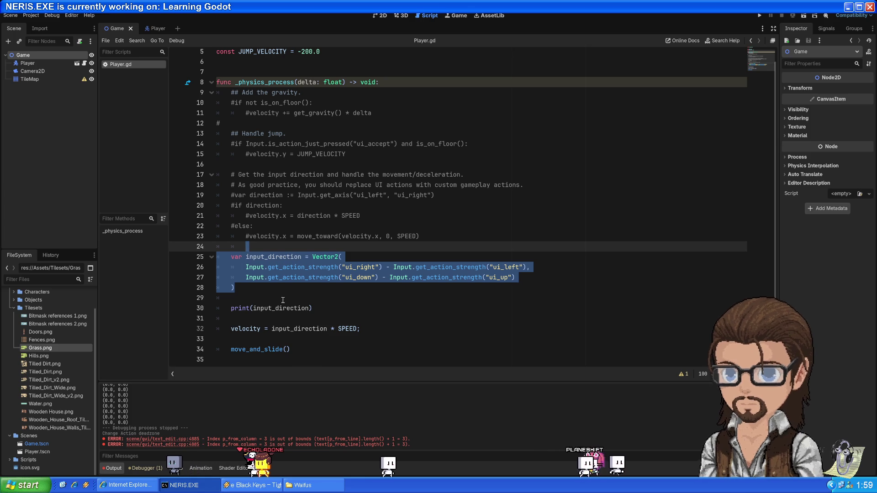
click(247, 286)
key(ctrl+v)
drag(247, 286, 246, 256)
key(ctrl+k)
Rewrite the copy as a single Input.get_vector call with "ui_right", "ui_left", "ui_down" arguments
scroll(422, 267, down, 1)
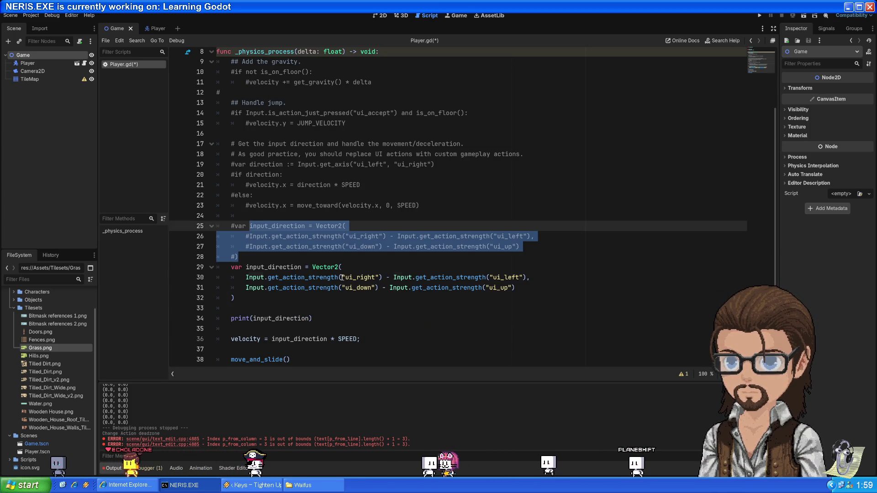
drag(341, 277, 341, 267)
key(BackSpace)
key(ctrl+z)
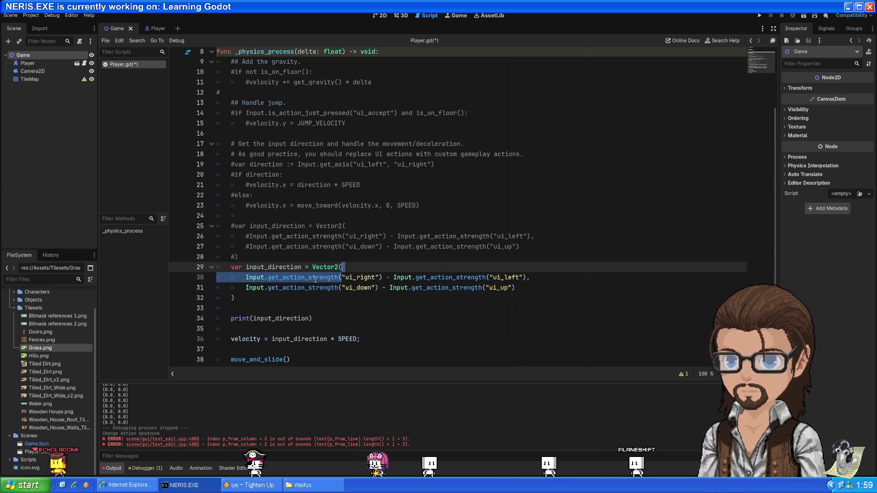
double_click(329, 267)
text(Input.)
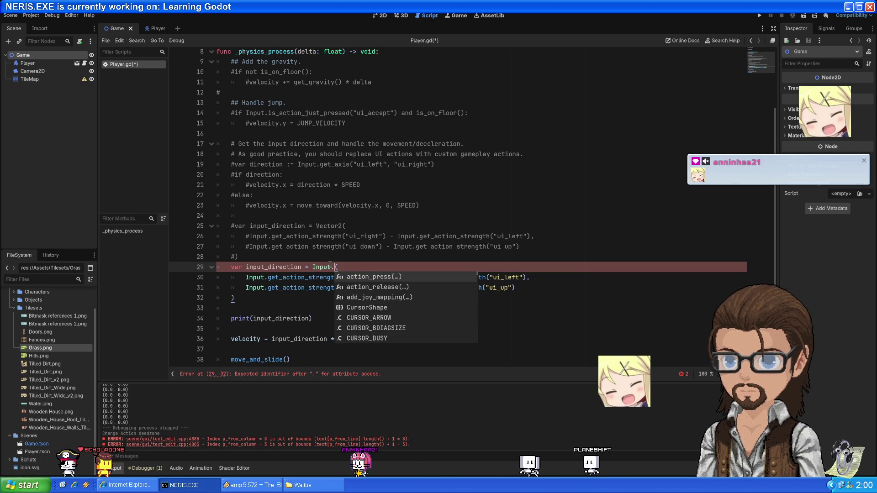
text(vector)
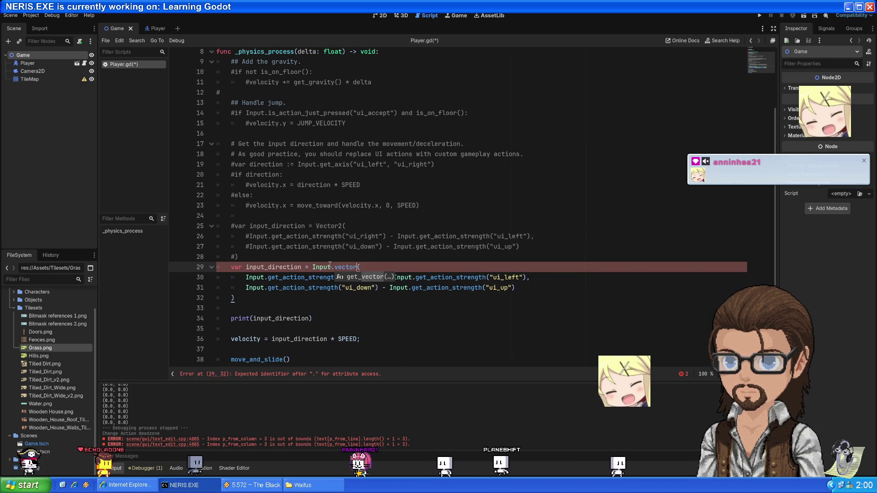
key(Return)
mouse_move(340, 277)
mouse_down()
mouse_move(367, 267)
mouse_move(527, 267)
mouse_up()
key(BackSpace)
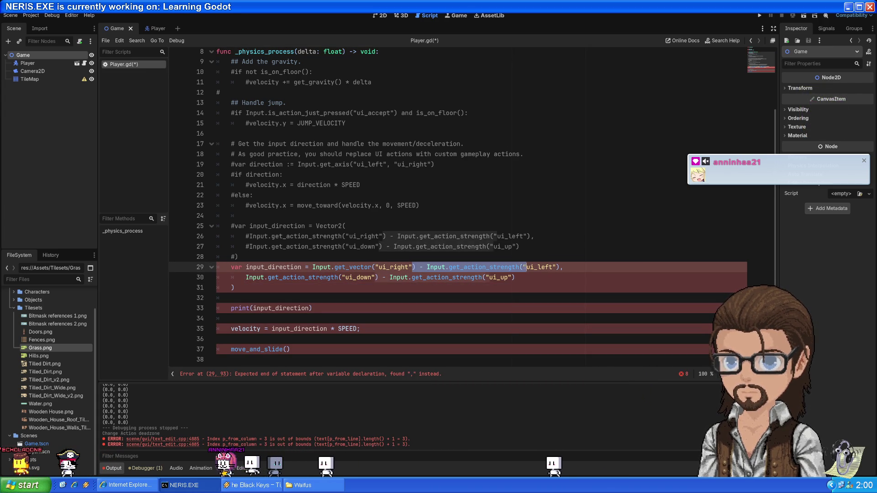
text(, ")
mouse_move(453, 268)
mouse_down()
mouse_move(460, 269)
mouse_move(344, 280)
mouse_up()
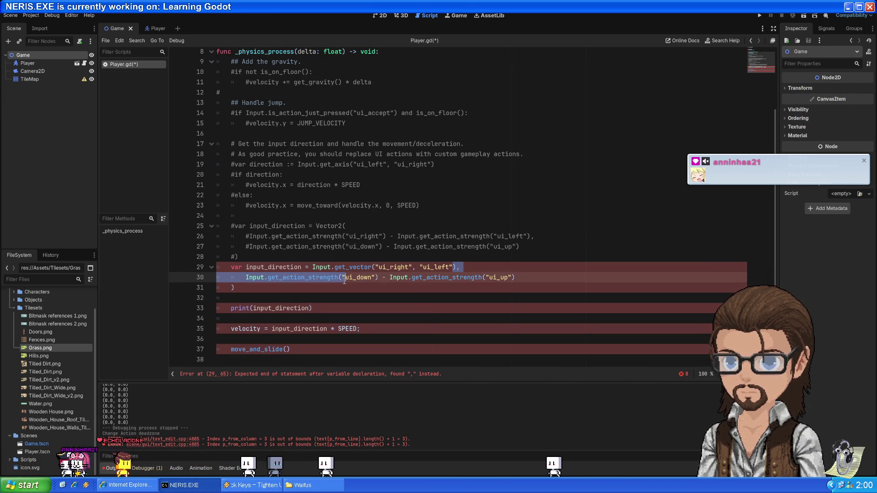
text(, "ui_down)
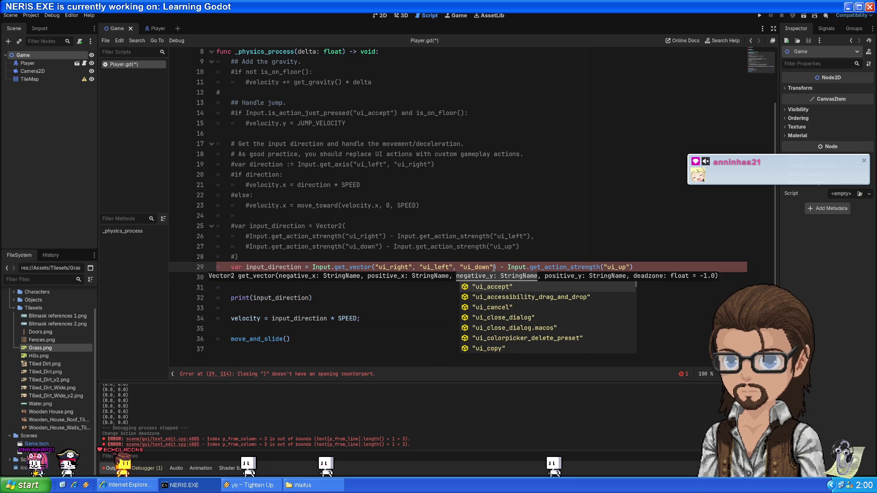
mouse_move(495, 267)
mouse_down()
mouse_move(658, 267)
mouse_move(602, 267)
mouse_up()
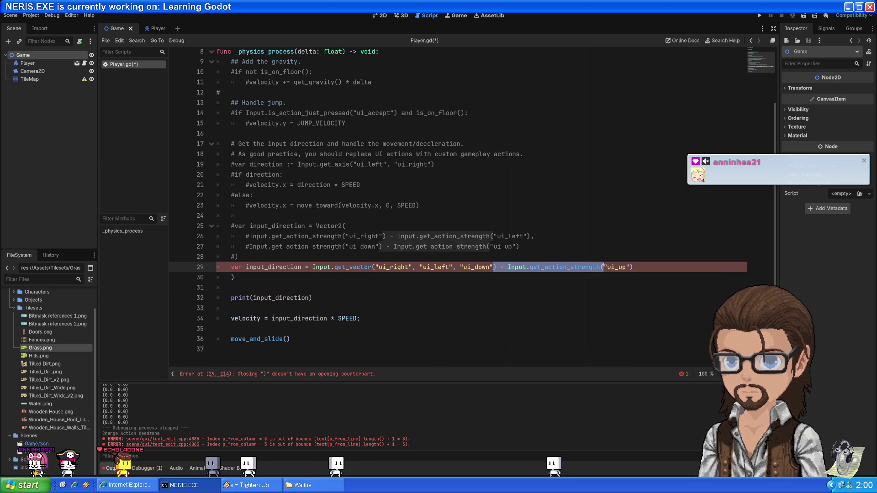
Change the first get_vector argument to "ui_left"
text(,)
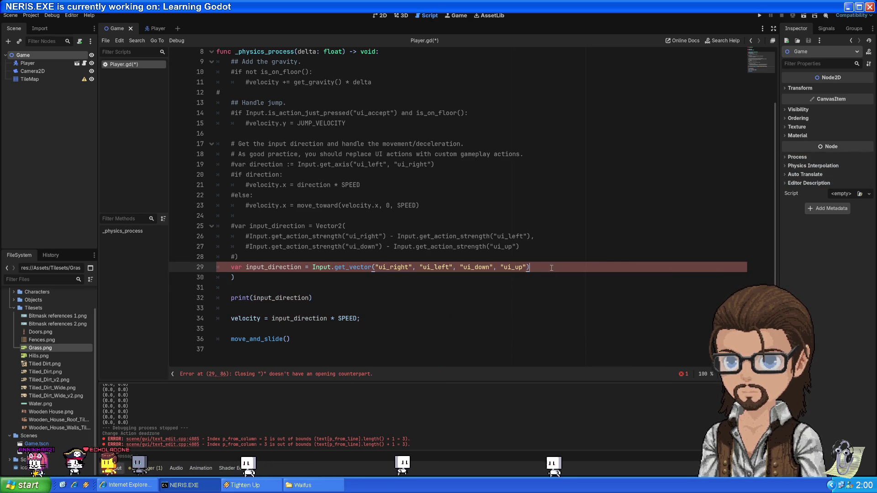
click(494, 286)
mouse_move(351, 269)
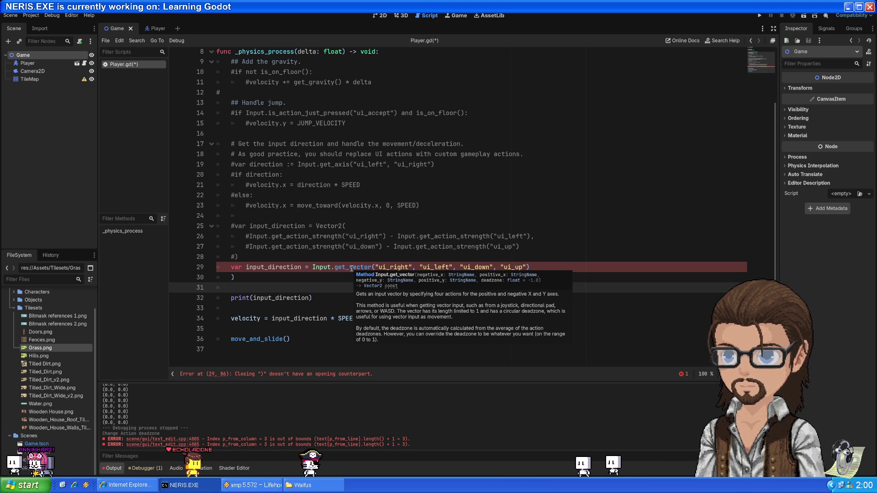
double_click(439, 268)
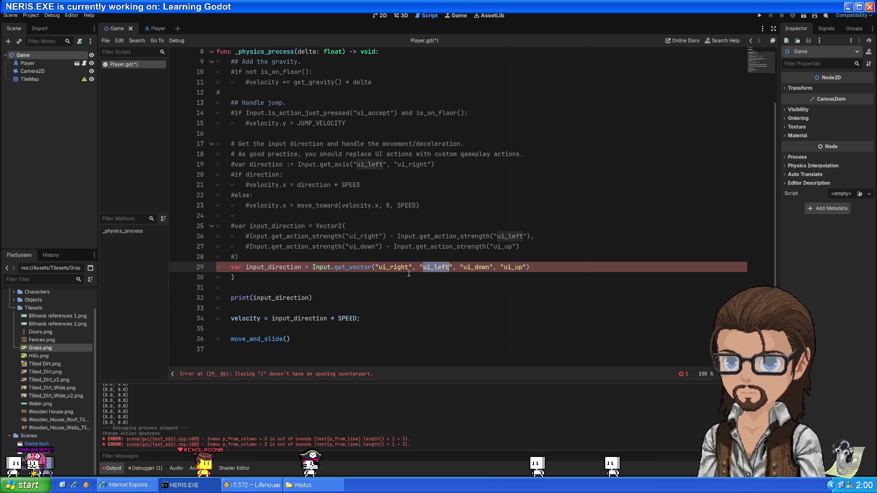
key(ctrl+shift+Left)
text(ui_left)
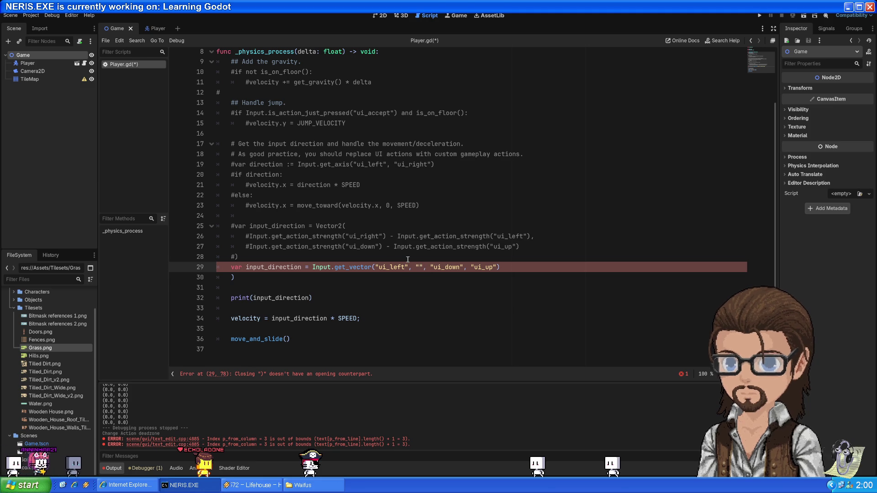
text(t)
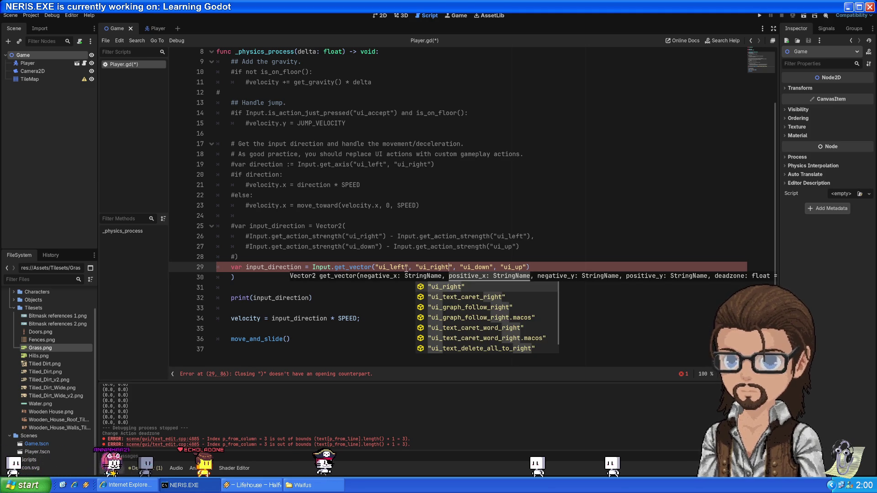
key(Escape)
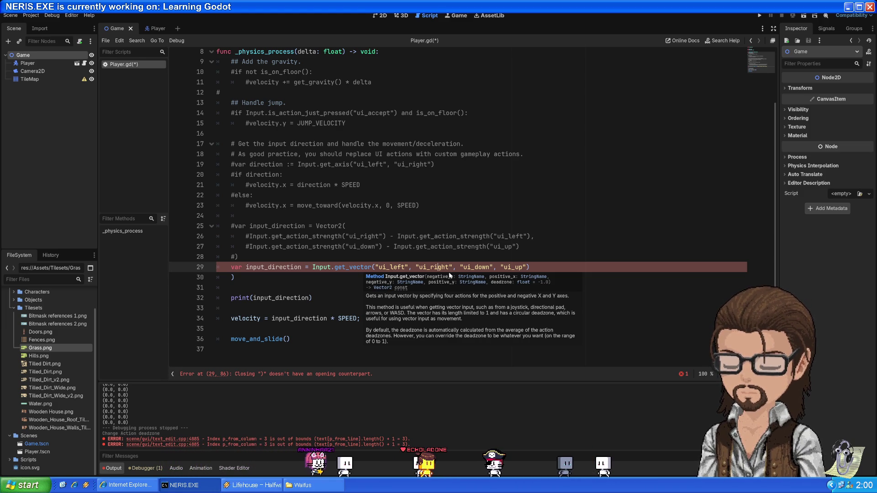
Make the last arguments "ui_up", "ui_down", join the closing bracket onto line 29, and open the Input Map
double_click(490, 267)
text(ui_up)
key(Right)
key(Right)
key(Right)
text(ui_down)
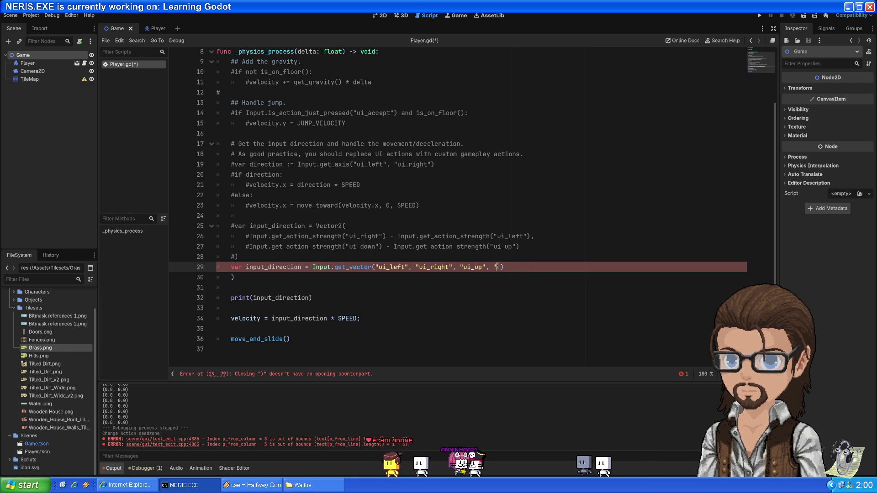
click(516, 273)
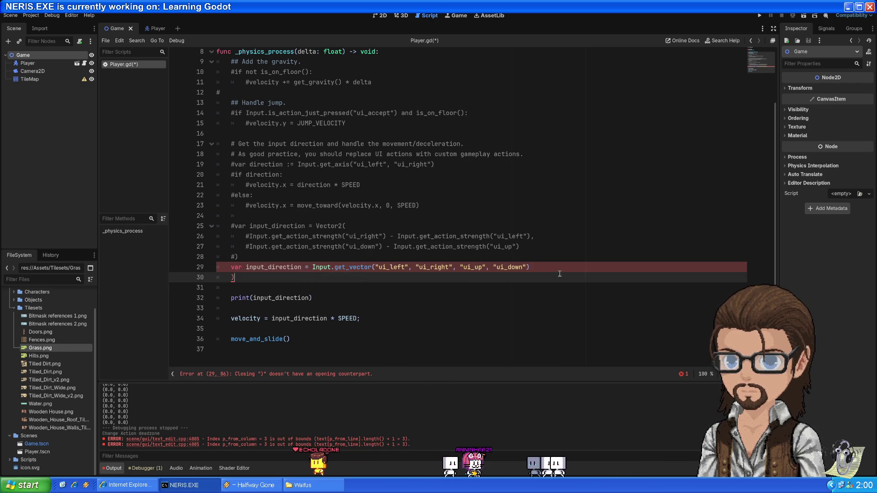
key(BackSpace)
key(BackSpace)
key(BackSpace)
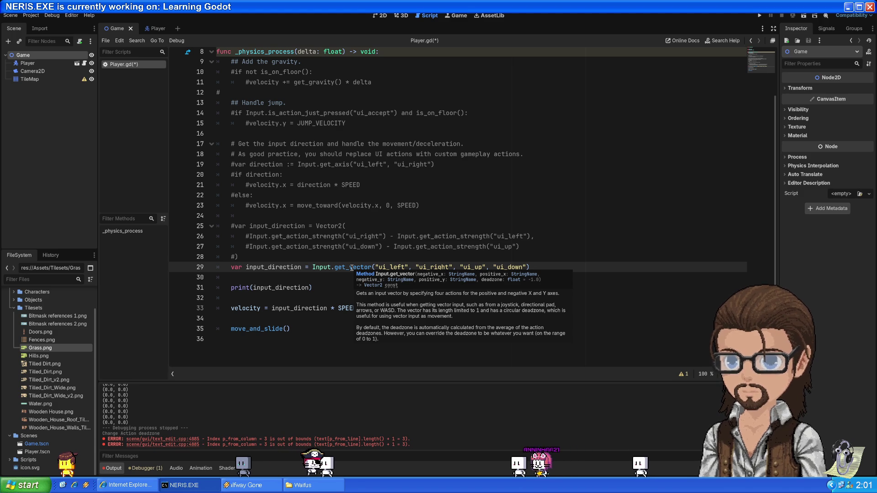
click(549, 267)
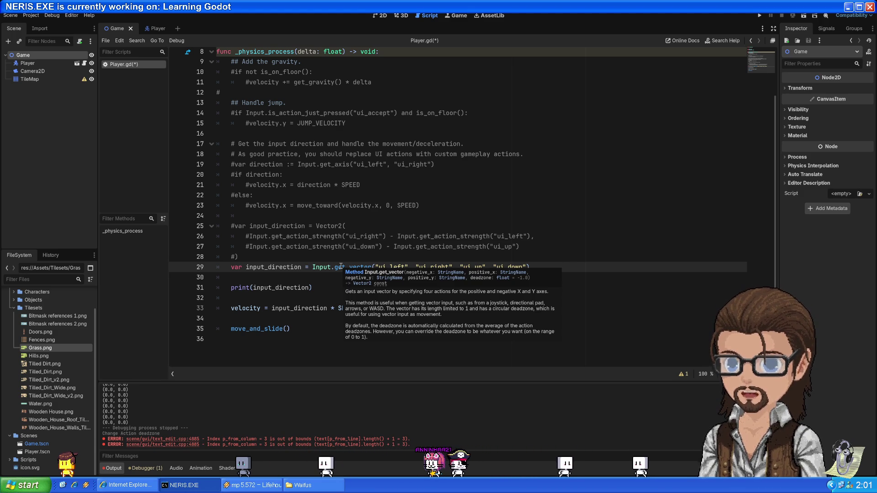
click(31, 15)
click(47, 21)
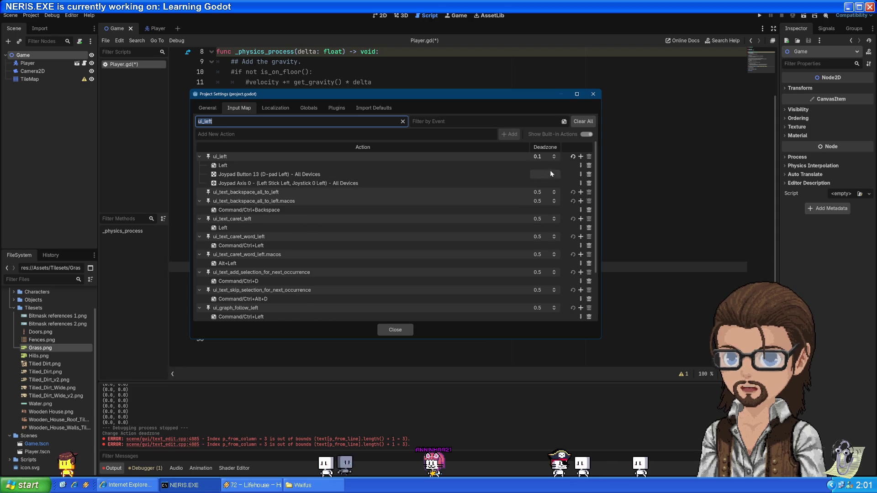
Edit the ui_left deadzone value by entering 5, then close Project Settings
click(544, 157)
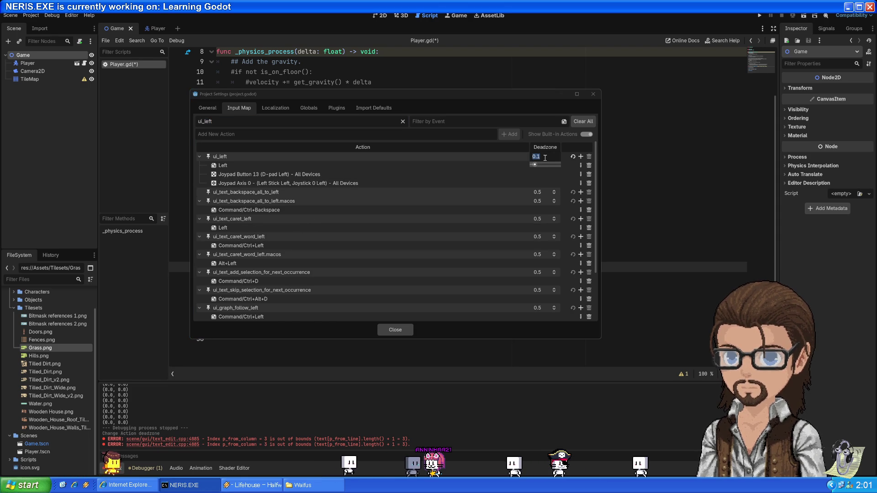
click(537, 155)
text(5)
key(Return)
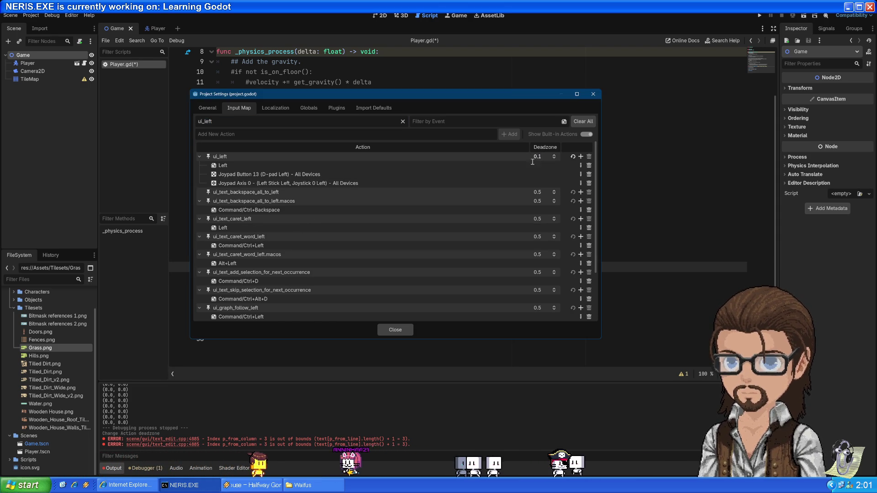
click(392, 330)
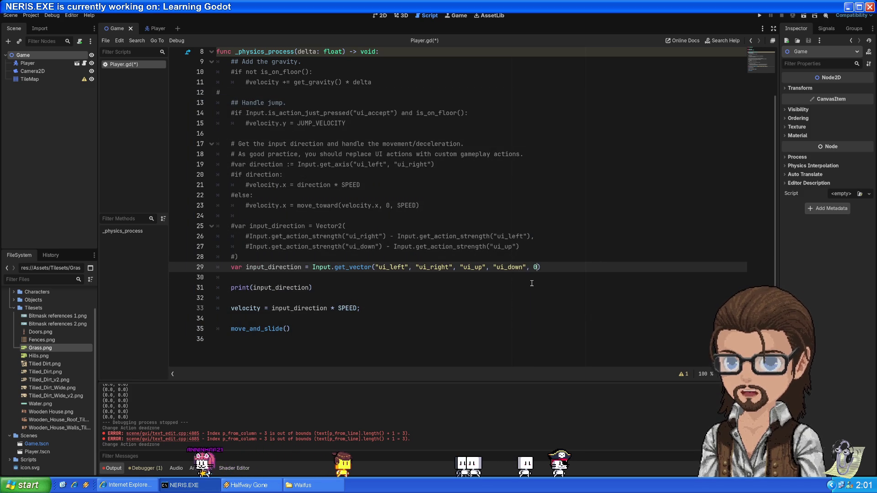
Add 0.1 as the deadzone argument of get_vector on line 29 and run the game with F5
text(.1)
click(570, 269)
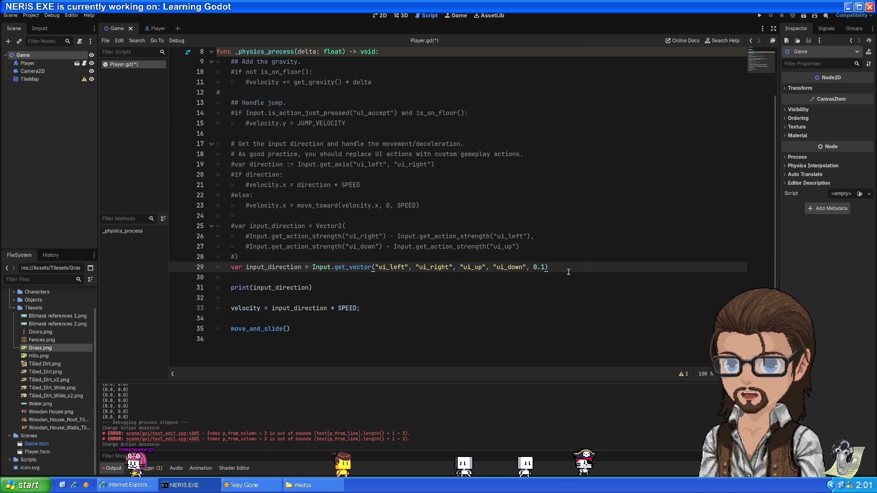
click(307, 277)
double_click(276, 287)
click(333, 285)
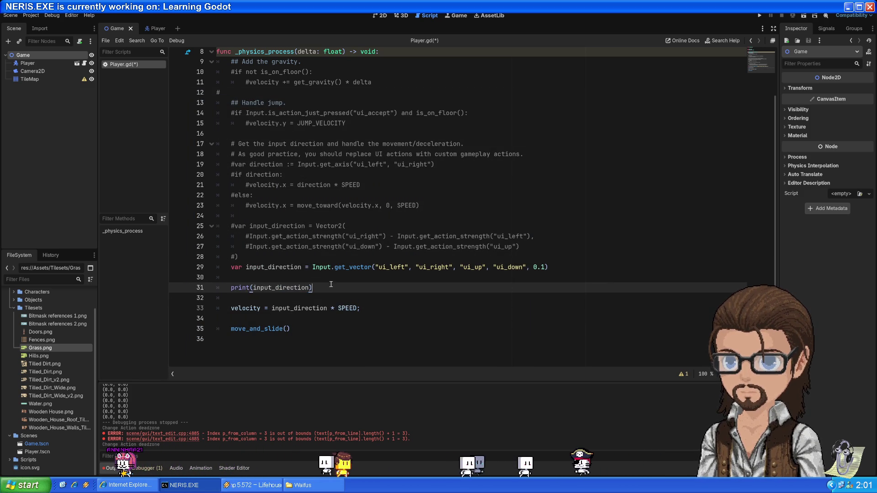
key(F5)
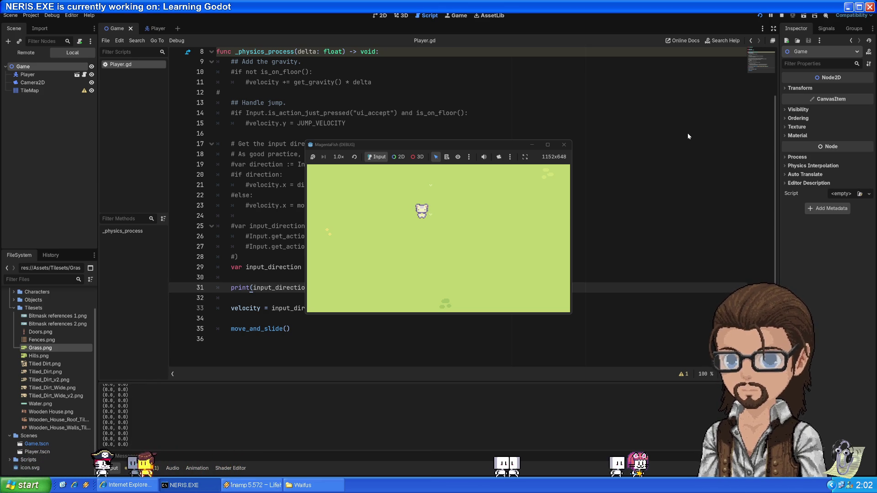
Stop the game with F8 and look over the get_vector call
key(F8)
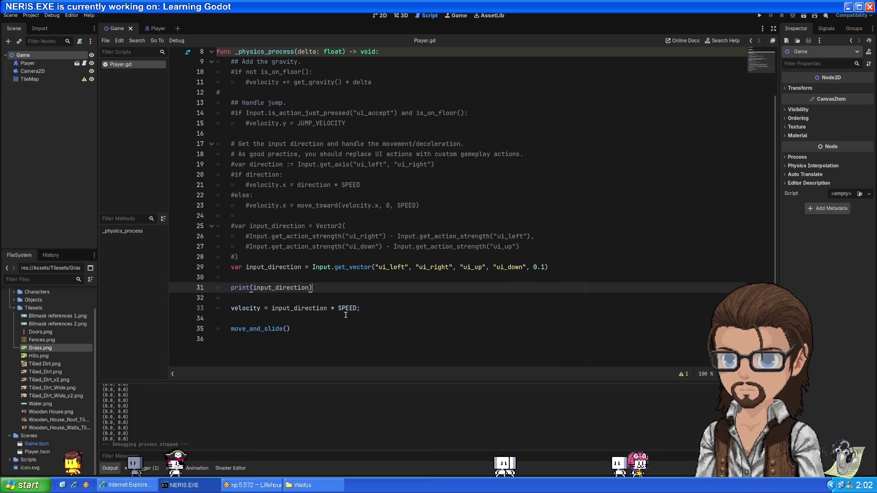
double_click(352, 267)
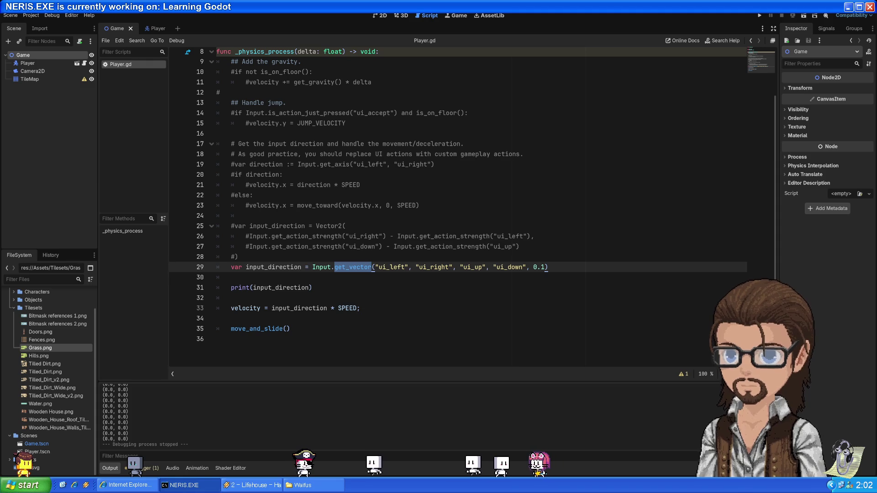
click(443, 299)
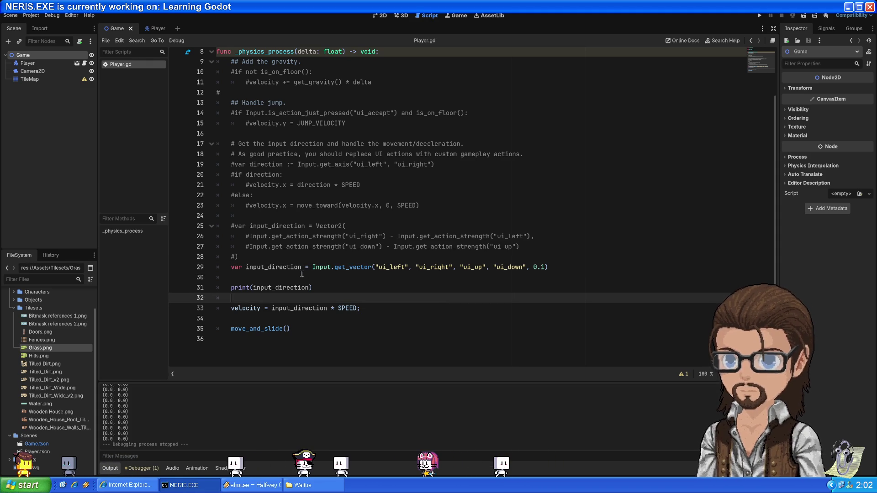
click(339, 268)
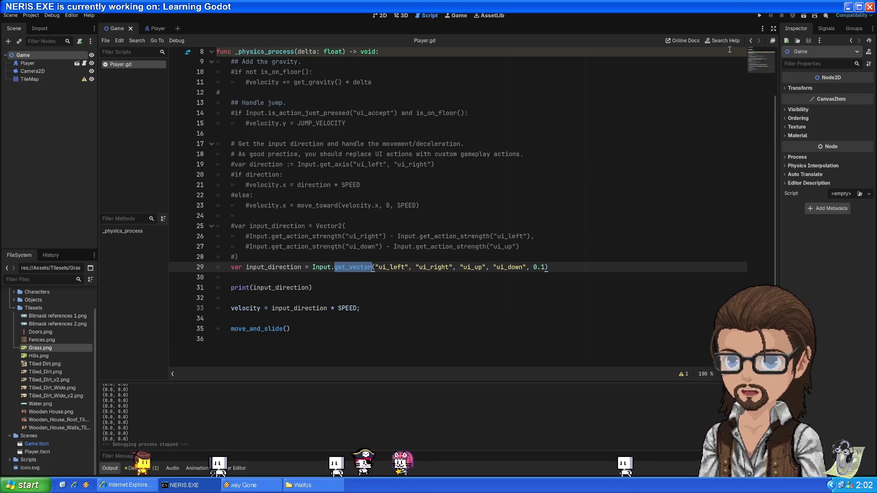
Rerun the game, move the player left, down and up, then close it and switch to the browser
click(758, 16)
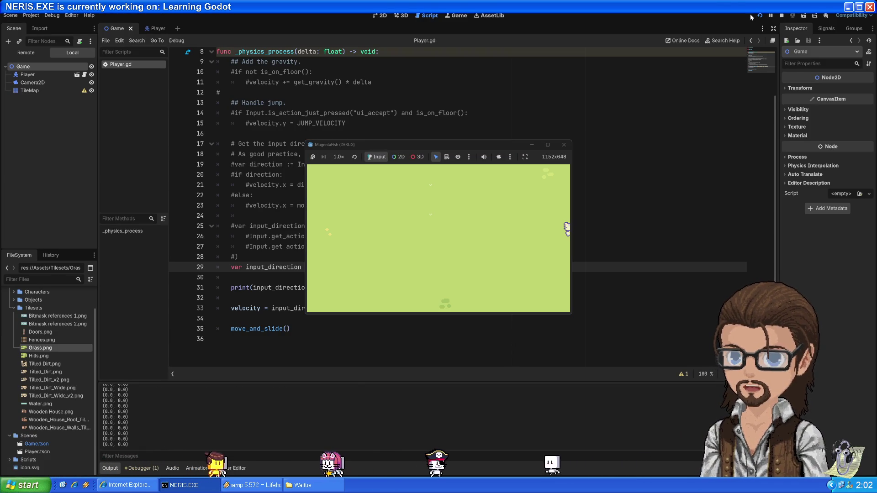
key(Left)
key(Down)
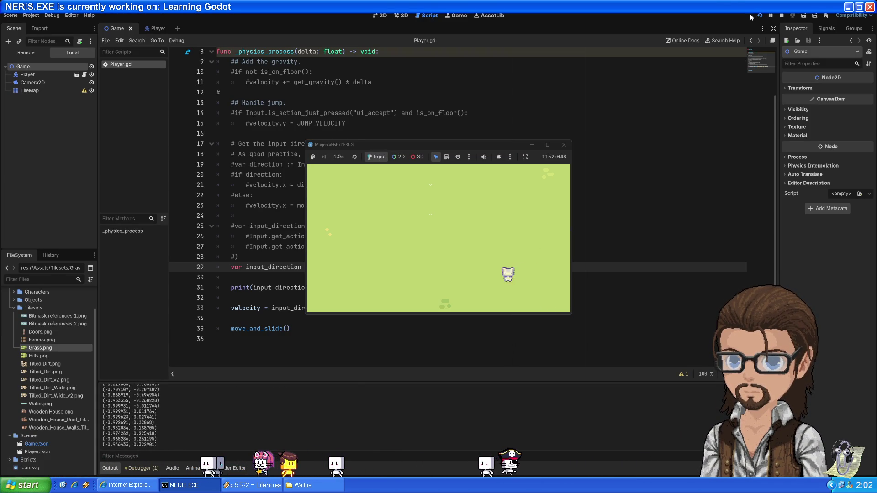
key(Up)
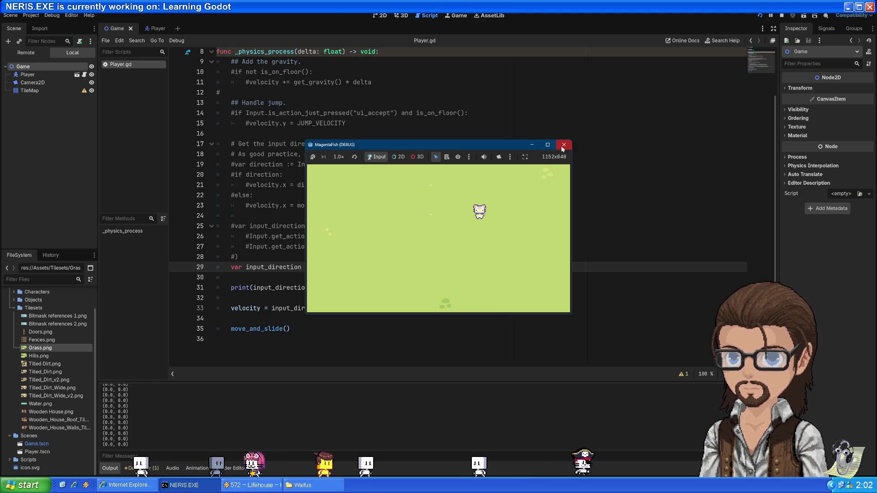
click(563, 146)
key(alt+Tab)
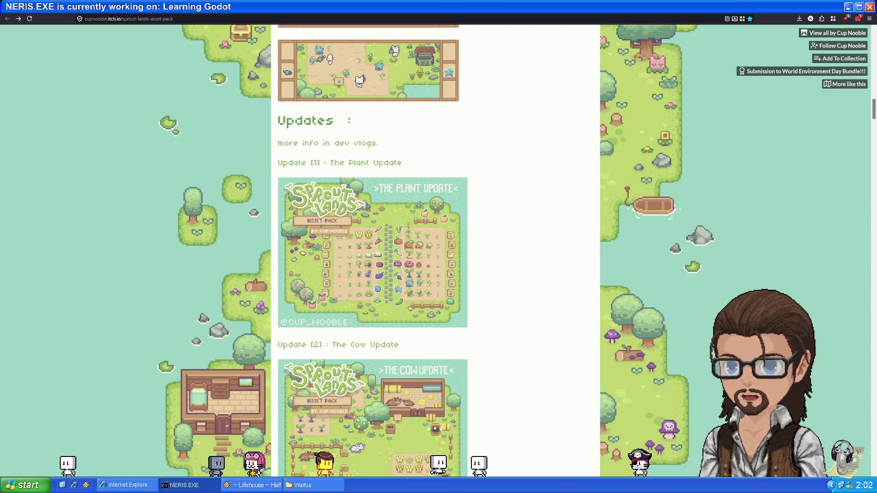
Play part of the Godot 4 tutorial in the YouTube tab, then return to Godot
key(ctrl+Tab)
click(382, 274)
click(379, 274)
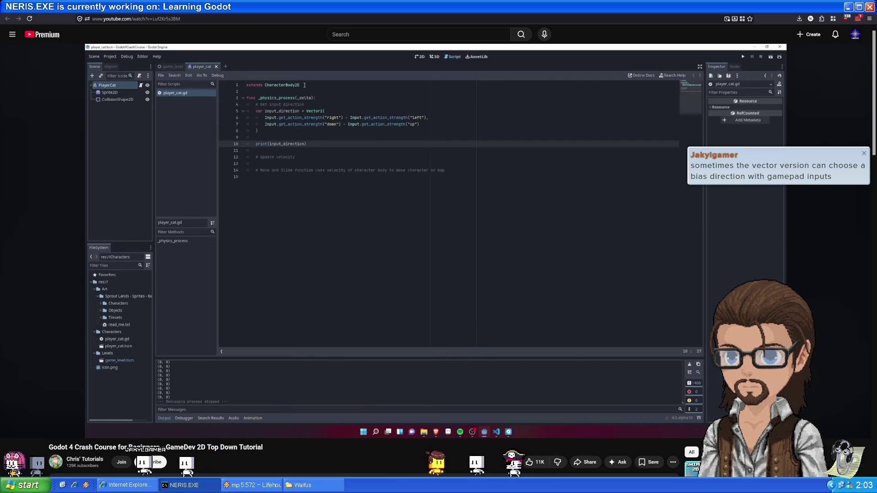
mouse_move(378, 284)
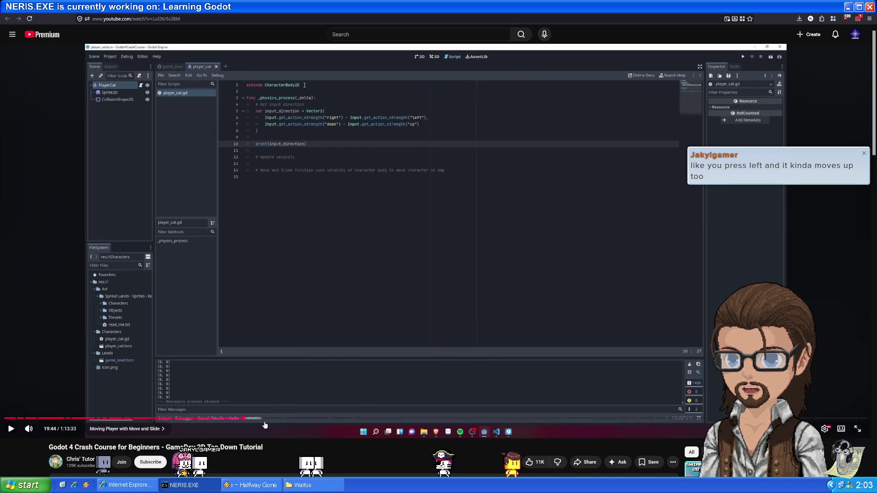
key(alt+Tab)
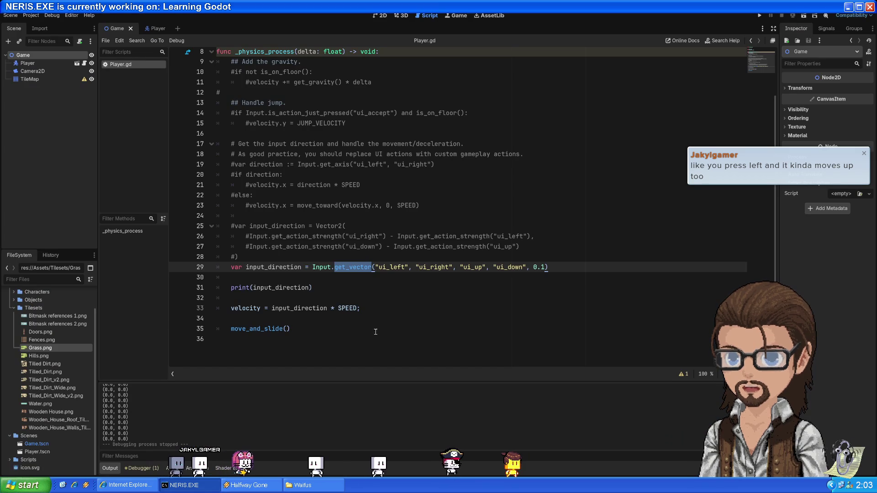
Run the game, move its window off the code, and steer the cat left and right with arrow keys
click(755, 15)
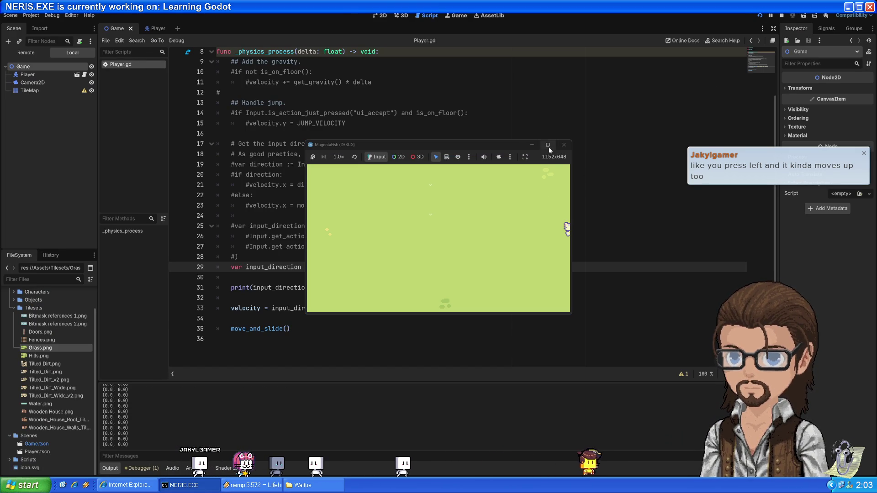
key(Left)
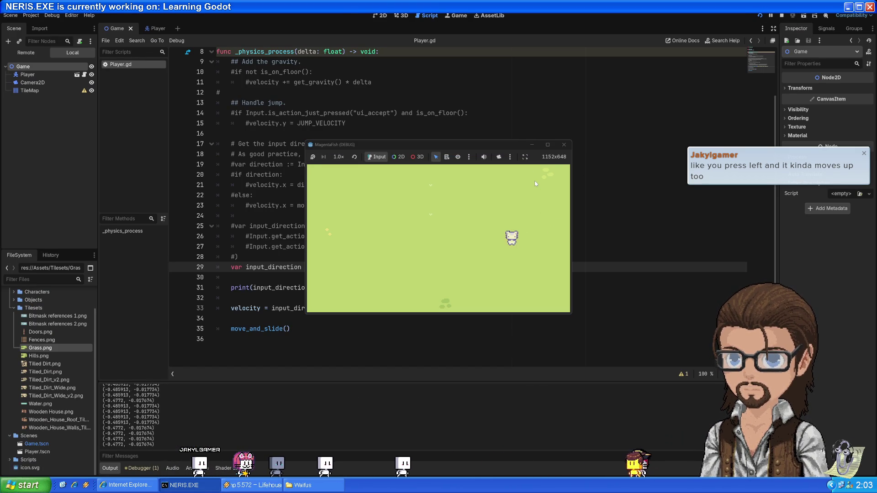
key(Left)
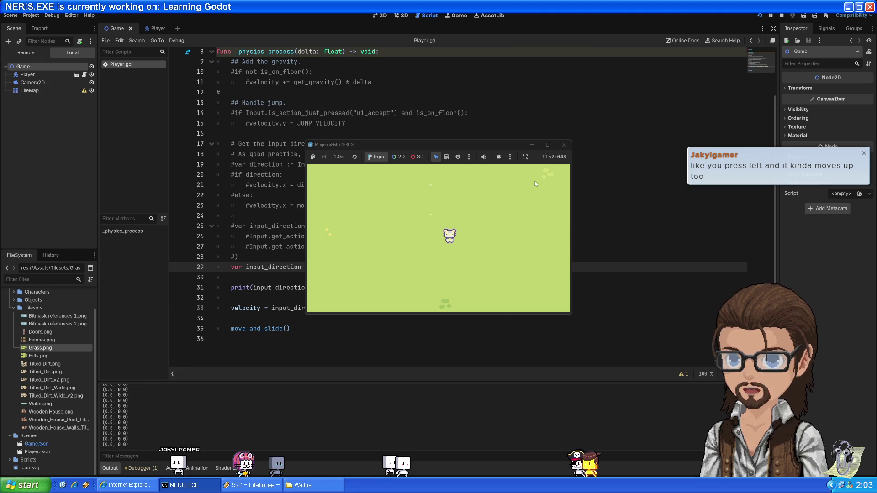
mouse_move(516, 145)
mouse_down()
mouse_move(548, 280)
mouse_move(492, 126)
mouse_up()
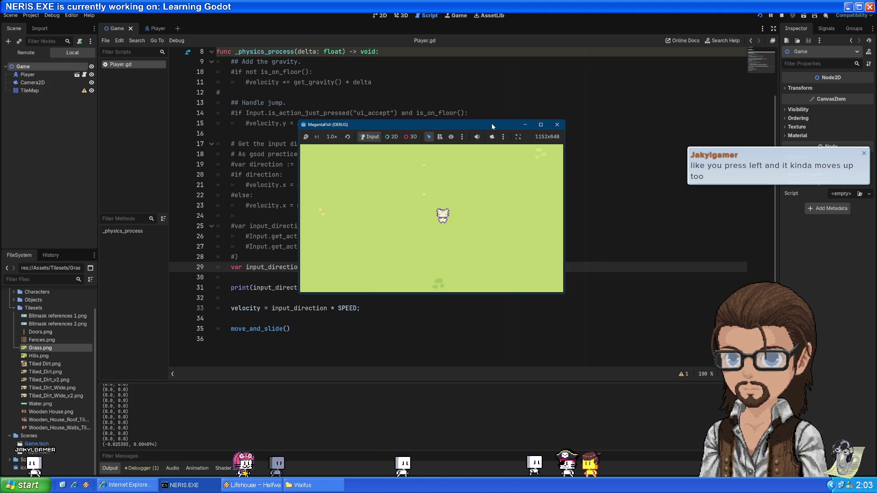
key(Left)
key(Left)
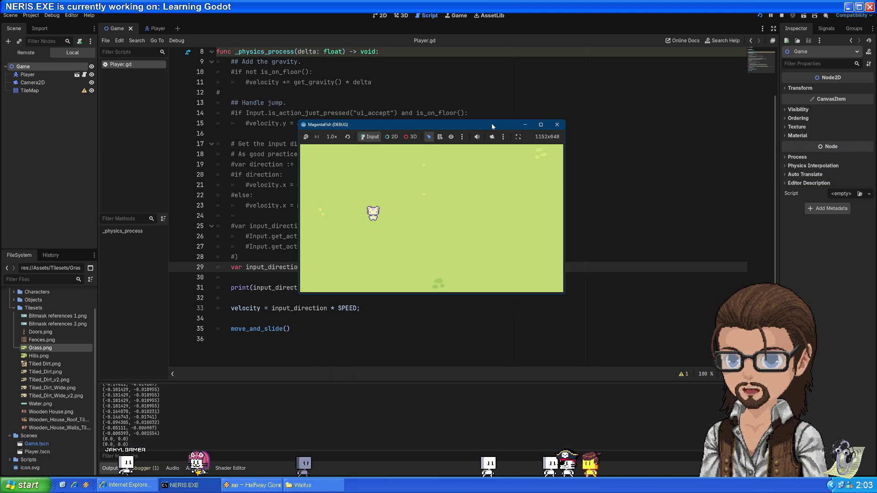
key(Right)
key(Right)
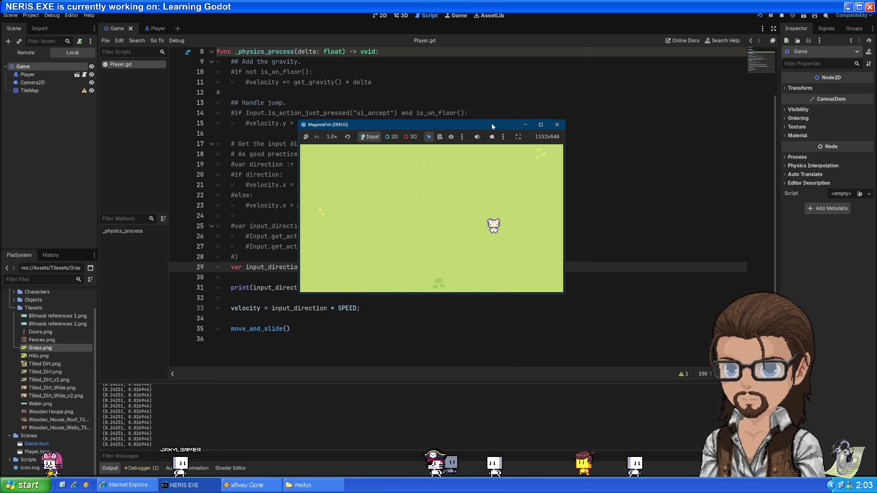
key(Left)
key(Left)
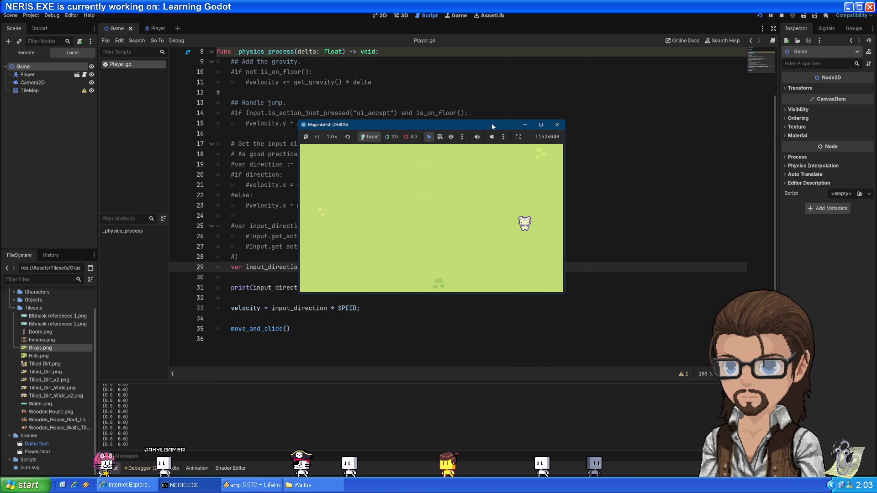
key(Left)
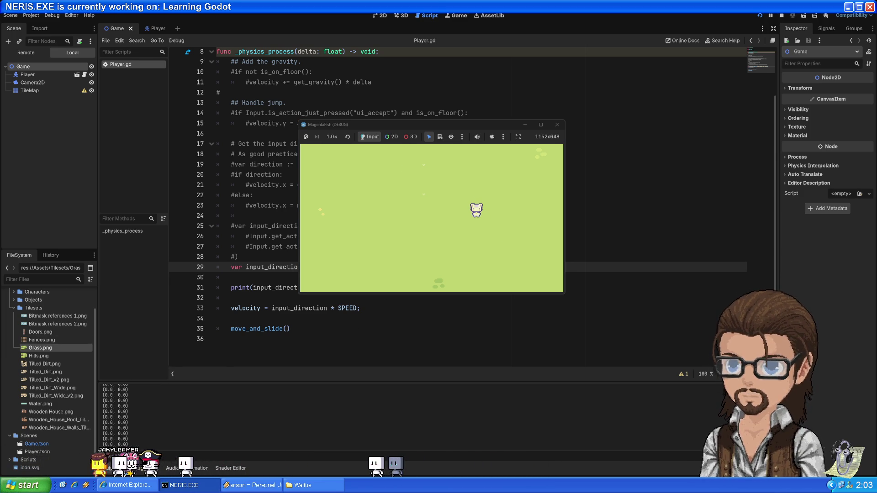
key(super)
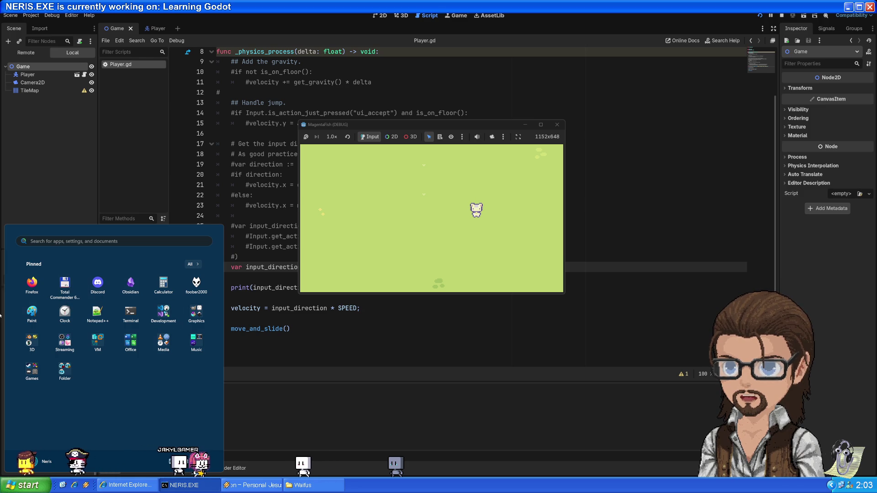
Launch Paint and try sketching freehand circles, undoing each attempt
click(344, 239)
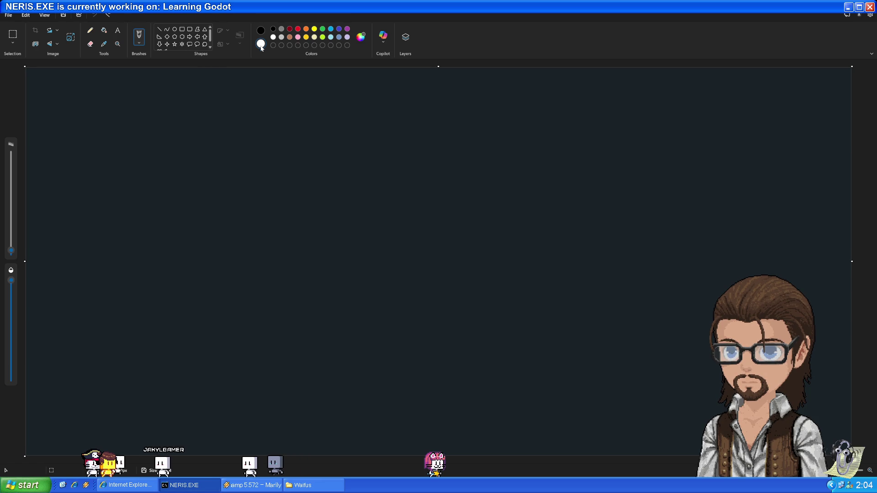
click(138, 43)
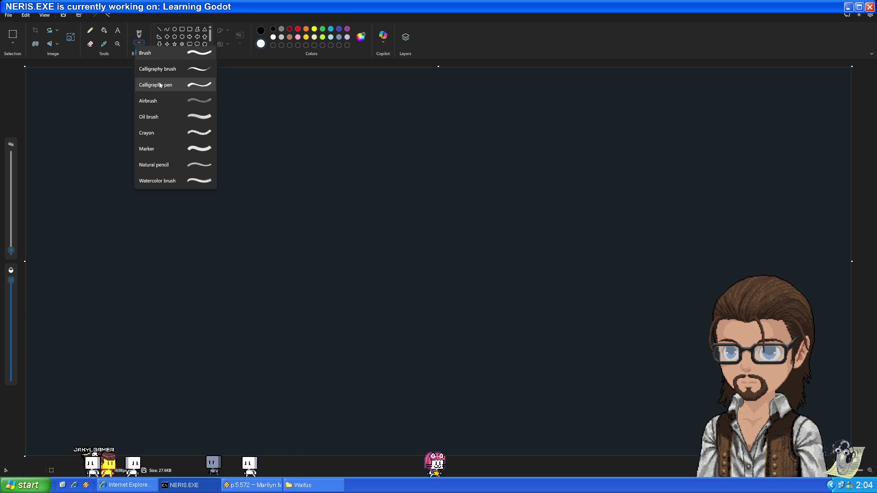
click(242, 56)
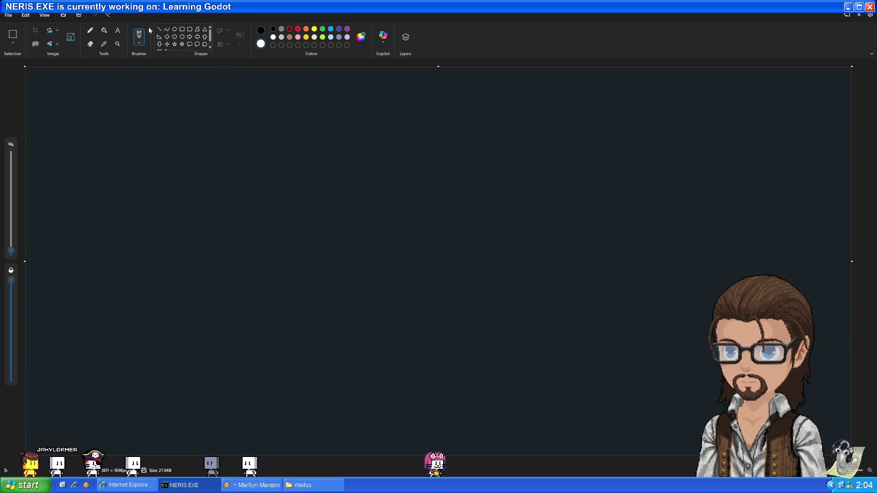
click(142, 48)
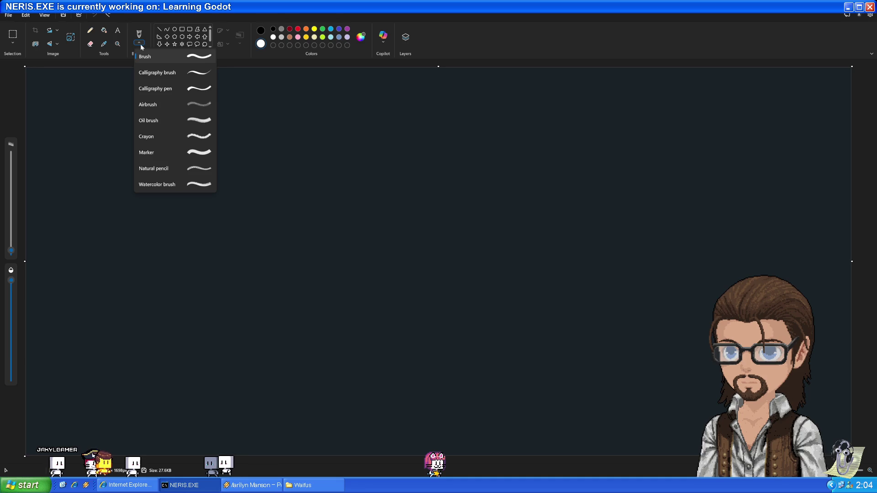
click(326, 165)
mouse_move(464, 166)
mouse_down()
mouse_move(446, 317)
mouse_move(388, 161)
mouse_up()
key(ctrl+z)
drag(380, 284, 407, 140)
key(ctrl+z)
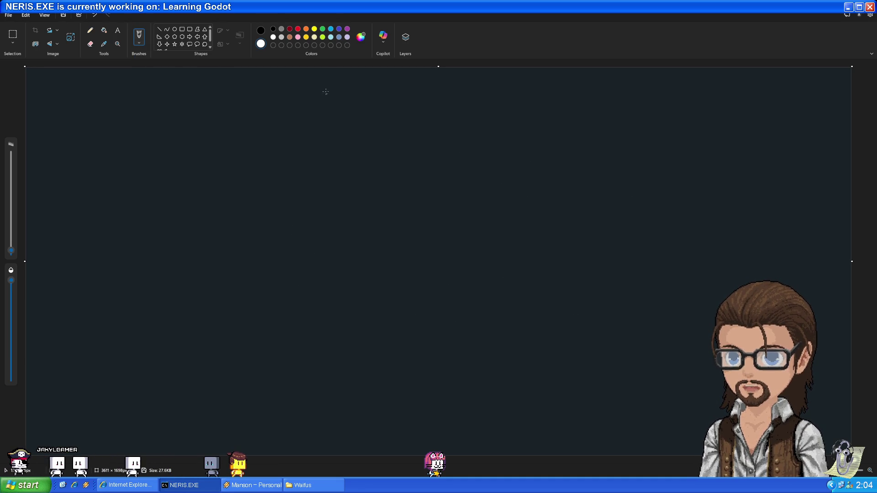
Draw a large circle near the canvas centre with the Oval shape tool
click(175, 29)
mouse_move(320, 128)
mouse_down()
mouse_move(425, 270)
mouse_move(467, 254)
mouse_move(496, 261)
mouse_move(604, 341)
mouse_up()
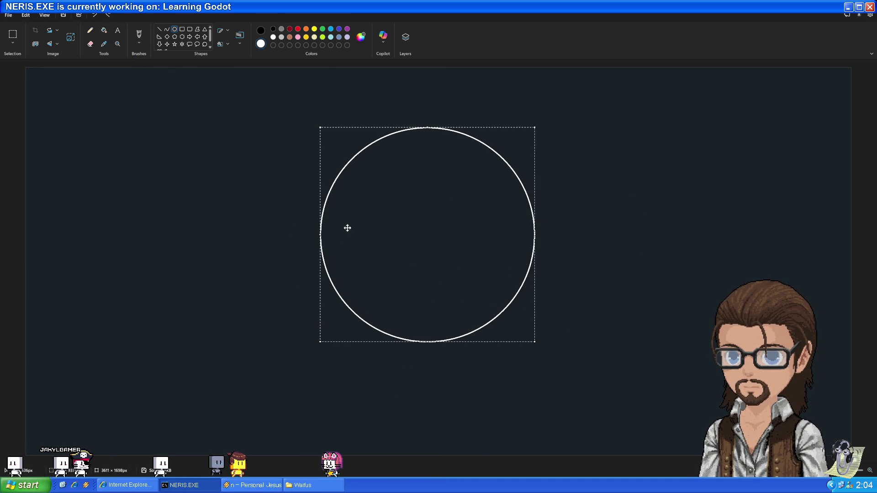
click(653, 238)
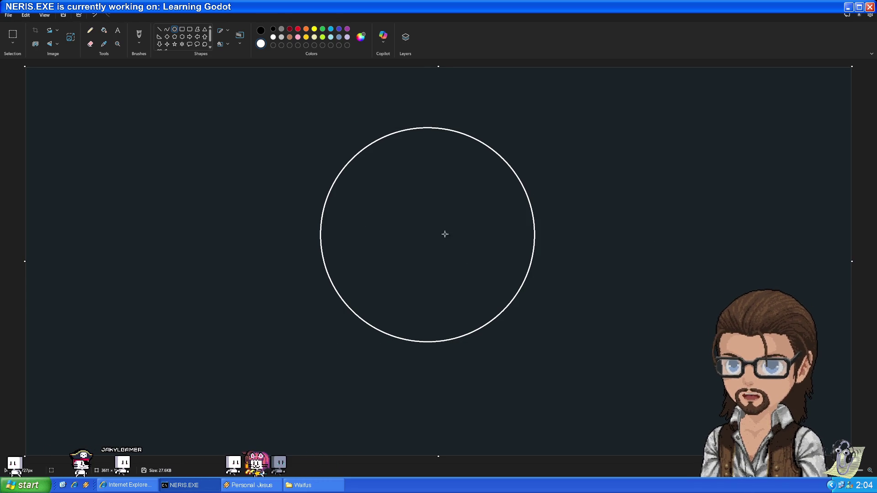
click(90, 30)
click(133, 35)
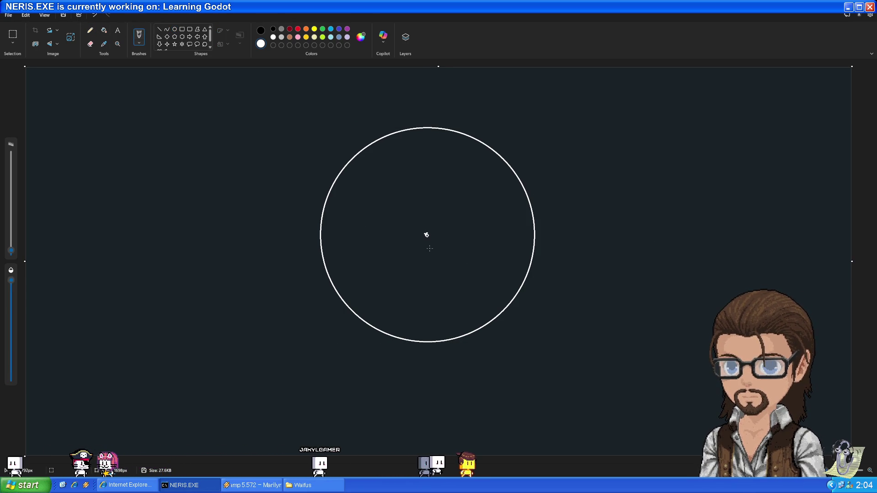
click(175, 30)
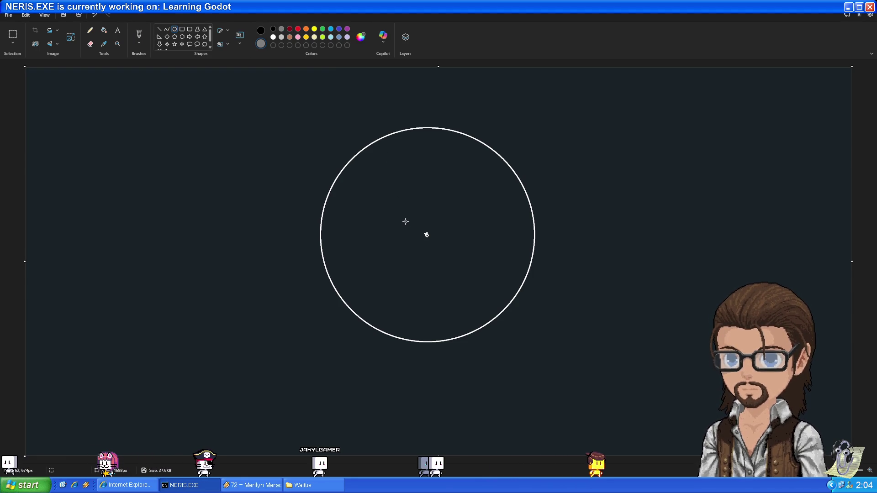
Draw a small oval centred inside the large white circle, redoing the misplaced first attempt
drag(461, 253, 474, 250)
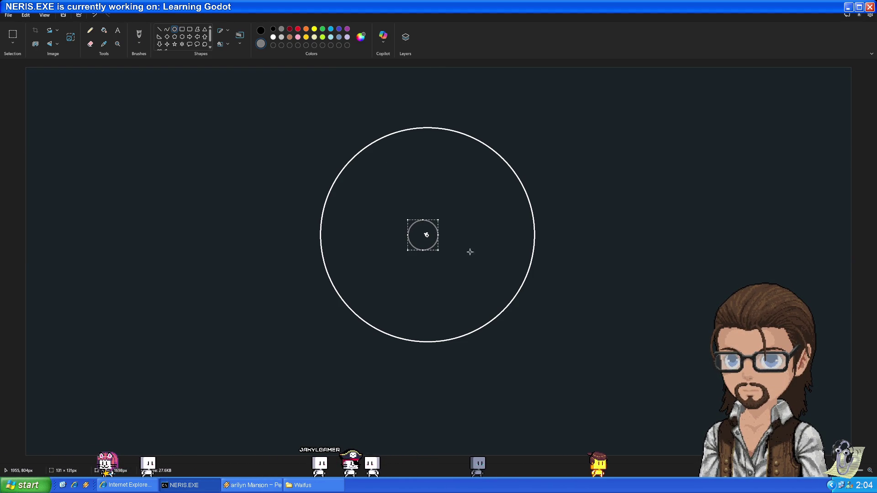
key(ctrl+z)
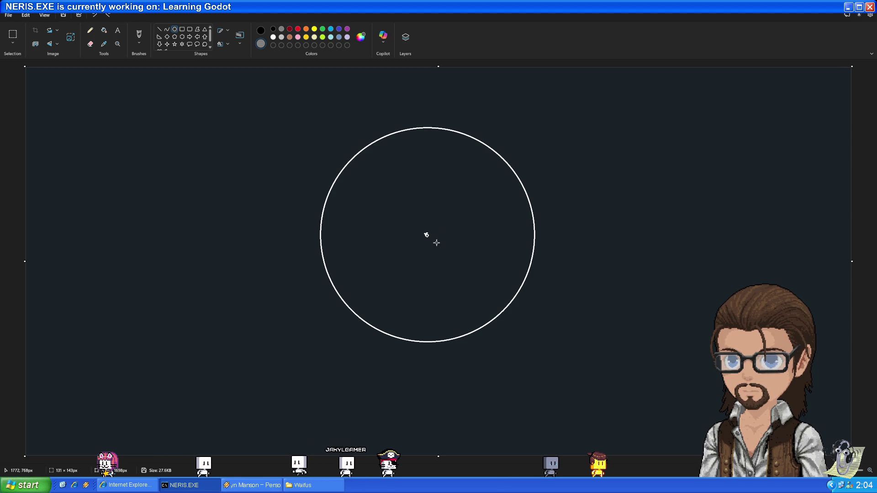
drag(420, 226, 453, 249)
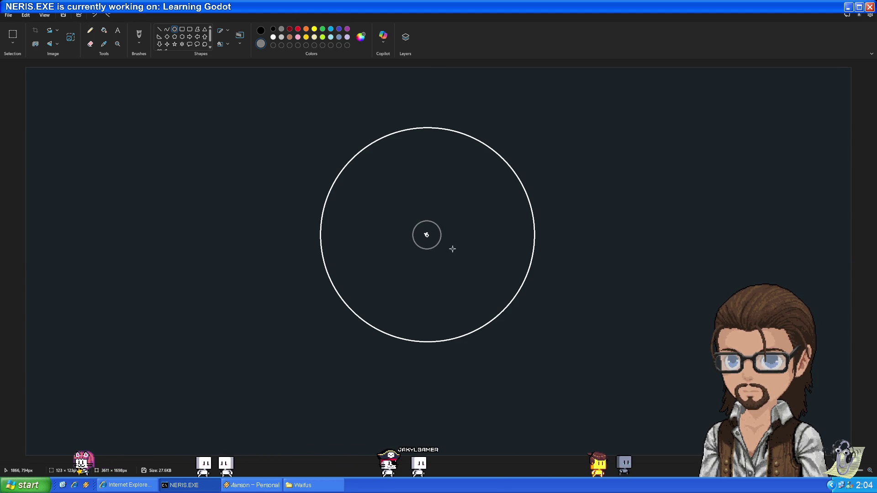
click(642, 259)
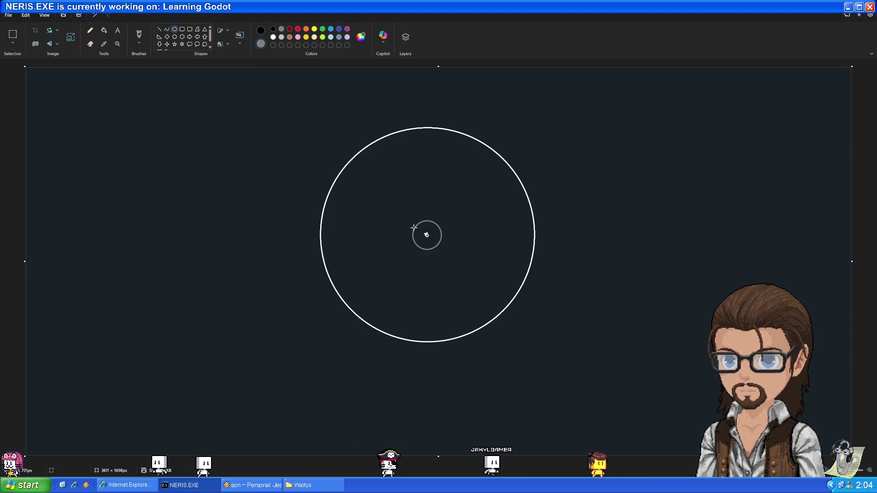
Undo a stray brush mark at the centre, set the secondary colour to white, and close the running game
click(137, 40)
drag(428, 235, 426, 235)
right_click(273, 37)
key(ctrl+z)
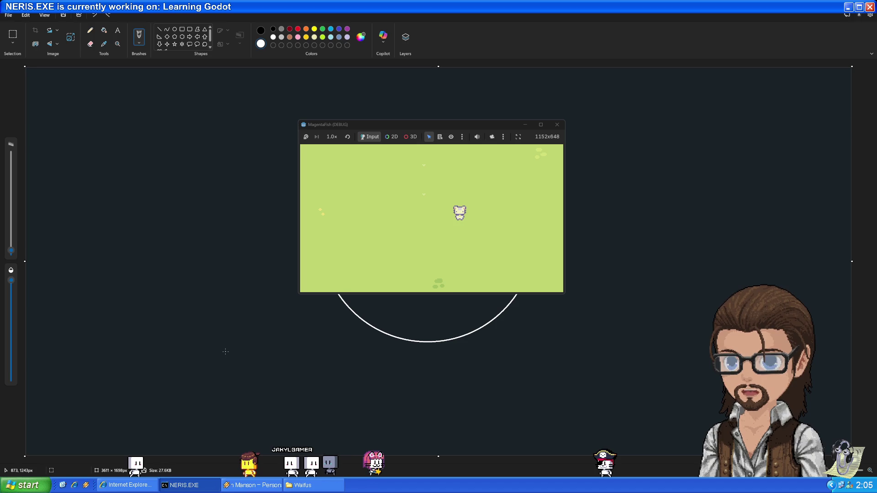
key(F8)
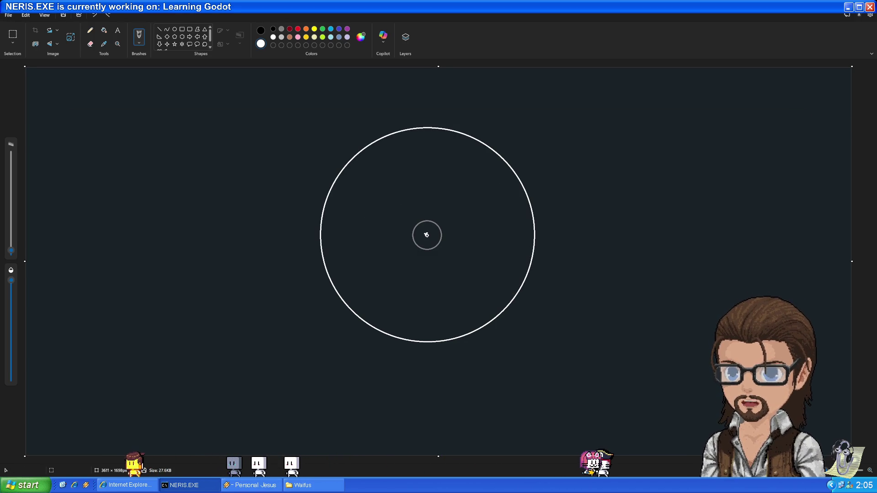
Stop the game and change the get_vector deadzone on Player.gd line 29 from 0.1 to 0.5
click(124, 485)
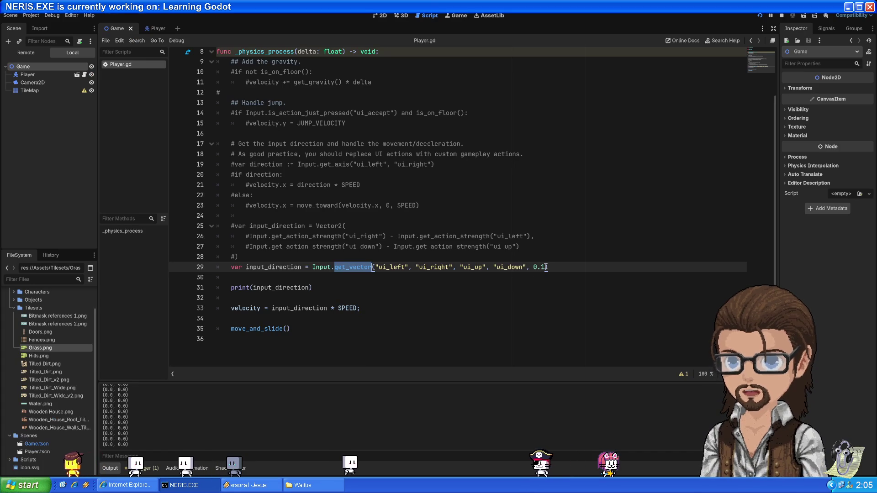
key(F8)
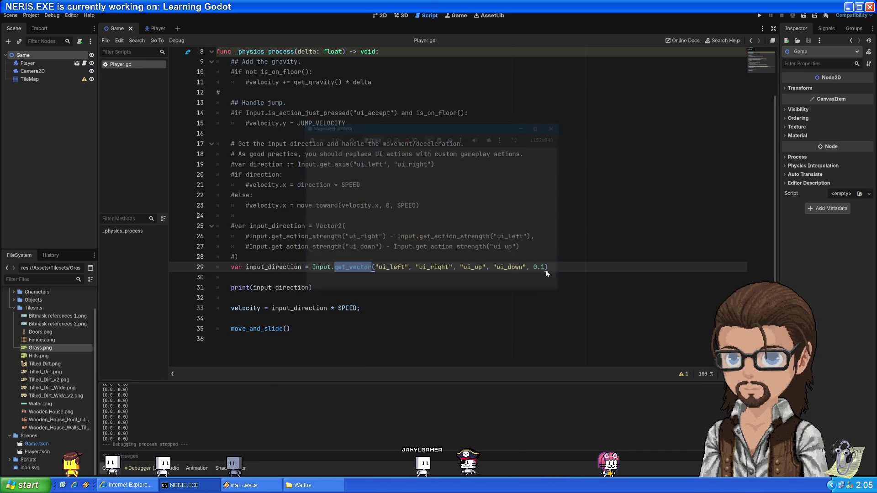
click(542, 267)
key(Delete)
text(5)
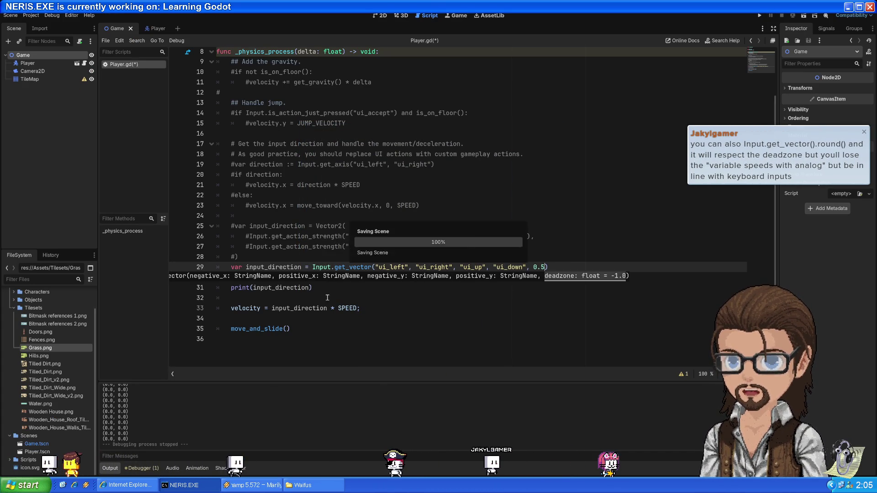
Run the game, move the player left to test the 0.5 deadzone, then return to Paint
click(759, 15)
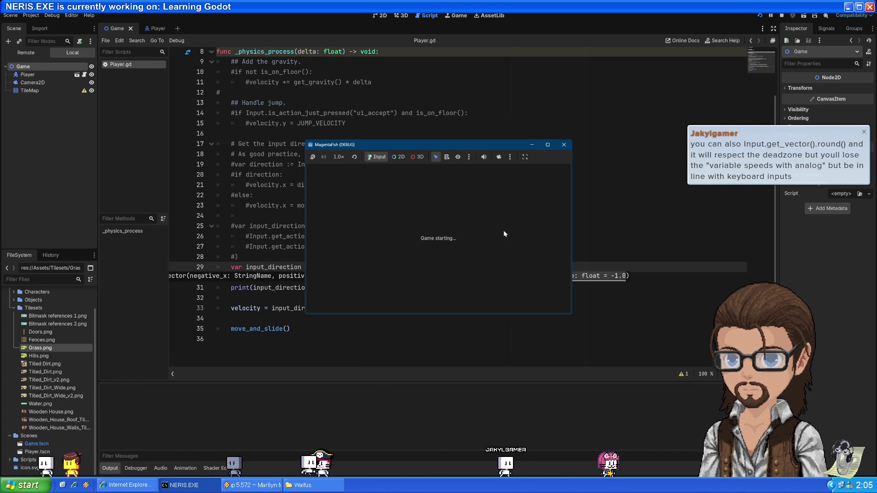
key(Left)
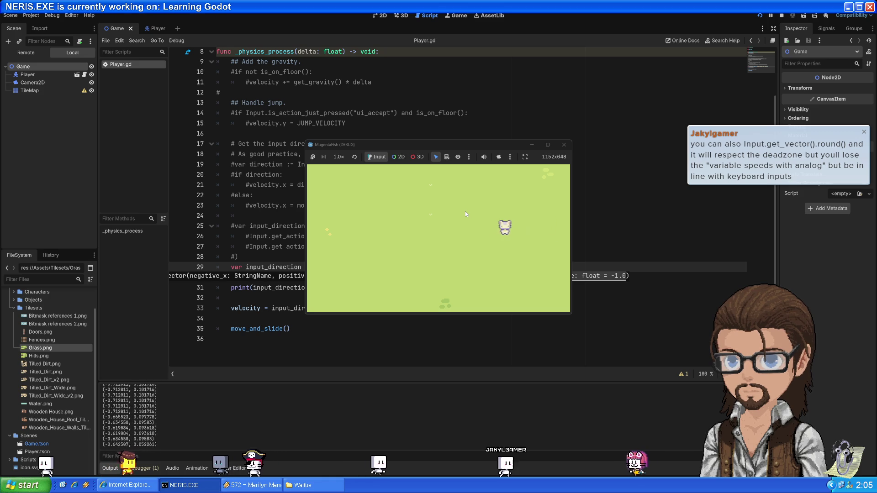
key(Left)
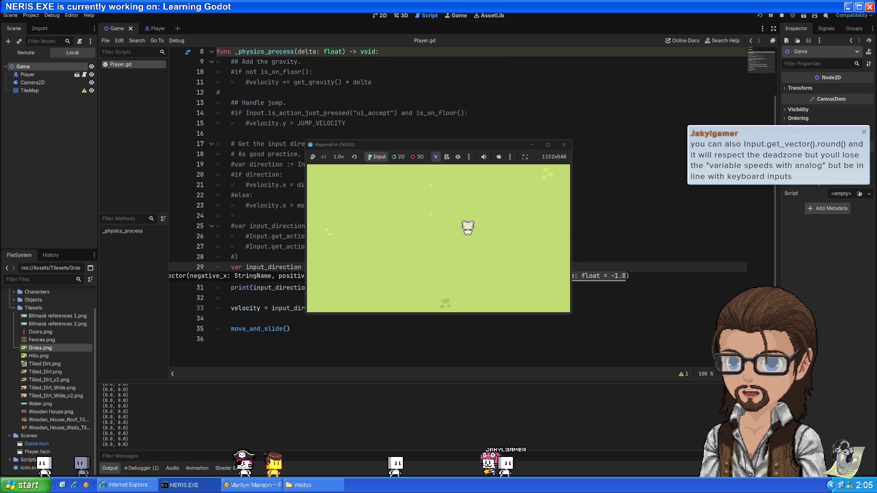
key(alt+Tab)
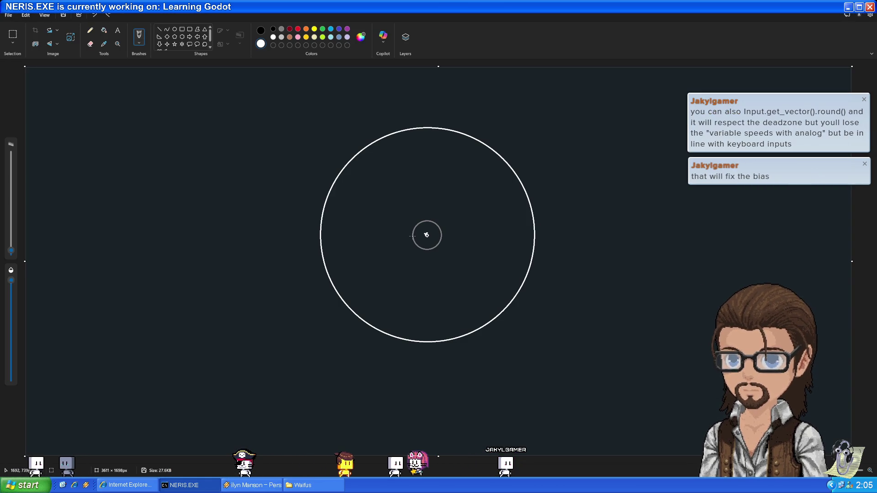
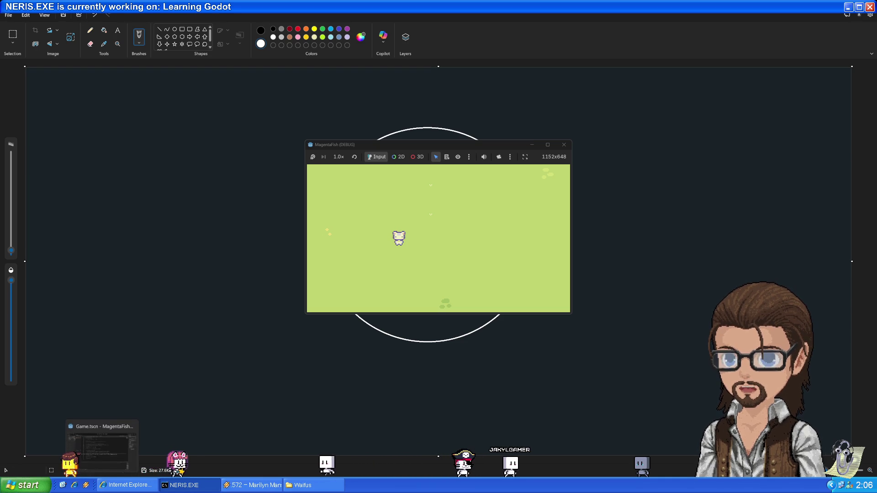
Close the game and change the get_vector deadzone on line 29 from 0.5 to 0.1
click(565, 145)
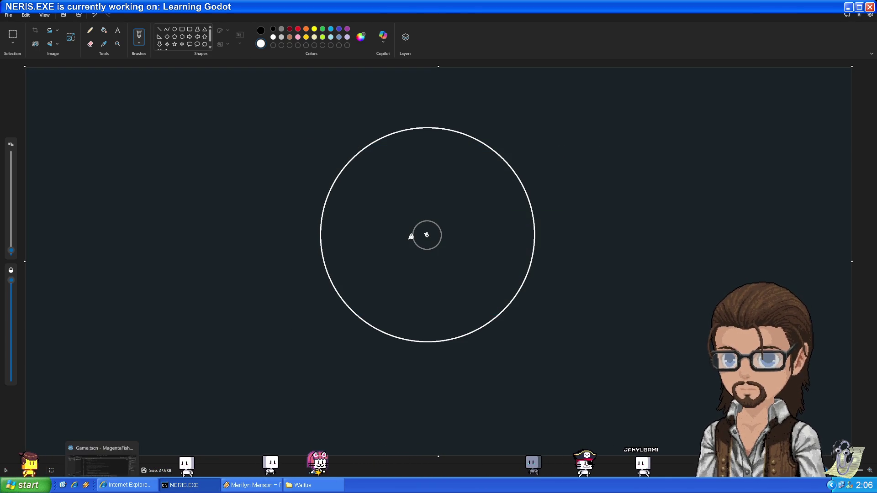
key(BackSpace)
text(1)
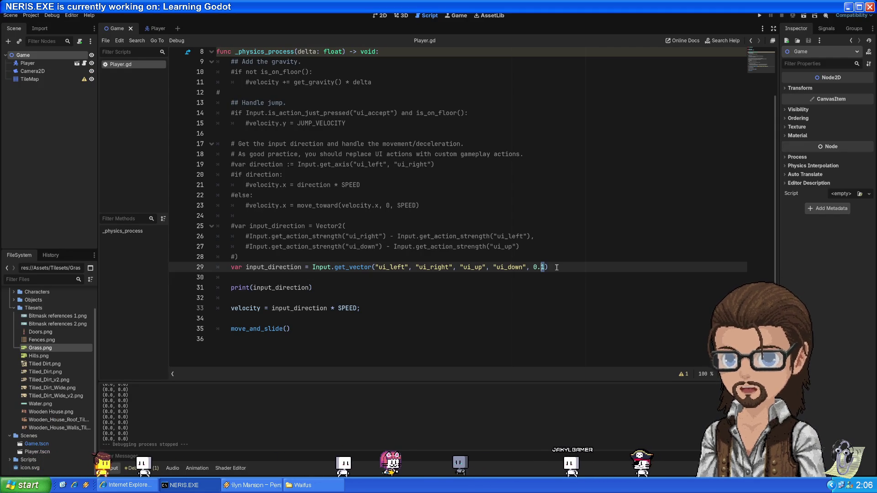
click(433, 249)
click(432, 268)
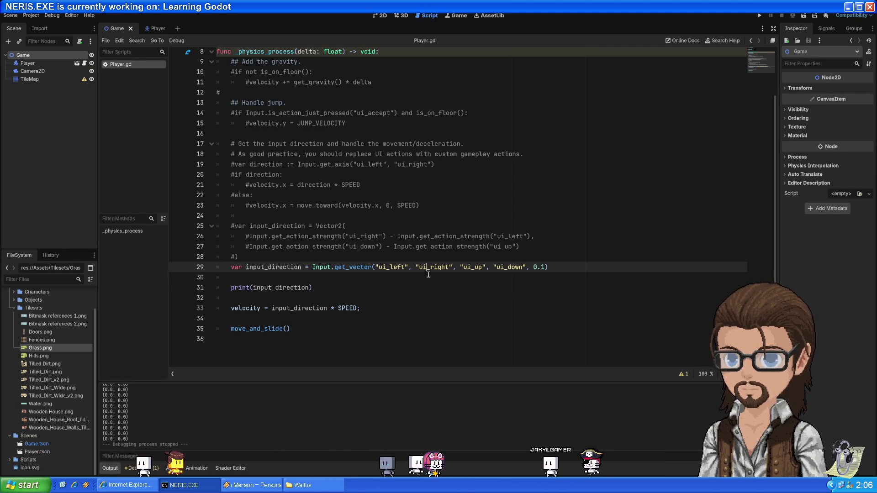
click(429, 279)
drag(312, 267, 551, 267)
click(568, 268)
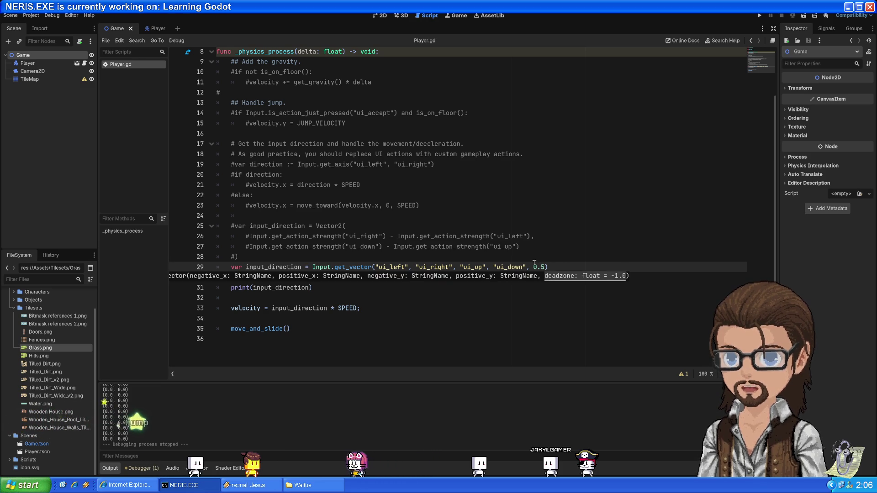
click(346, 268)
double_click(346, 267)
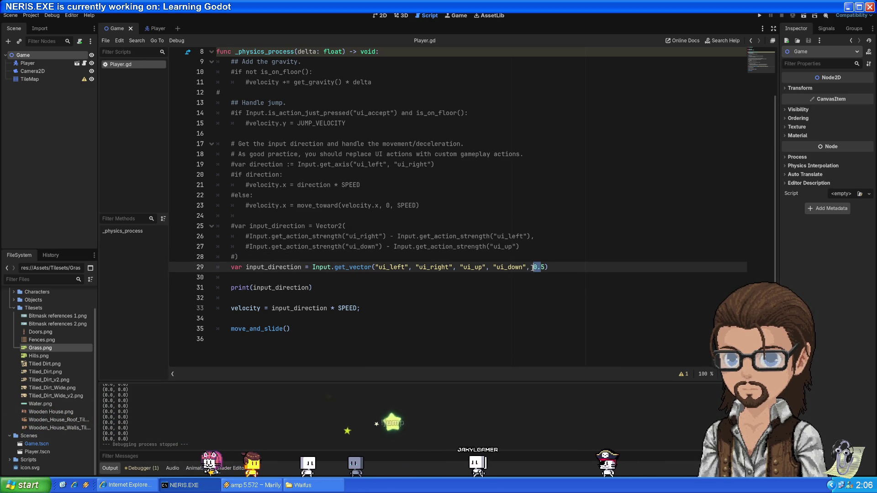
key(Down)
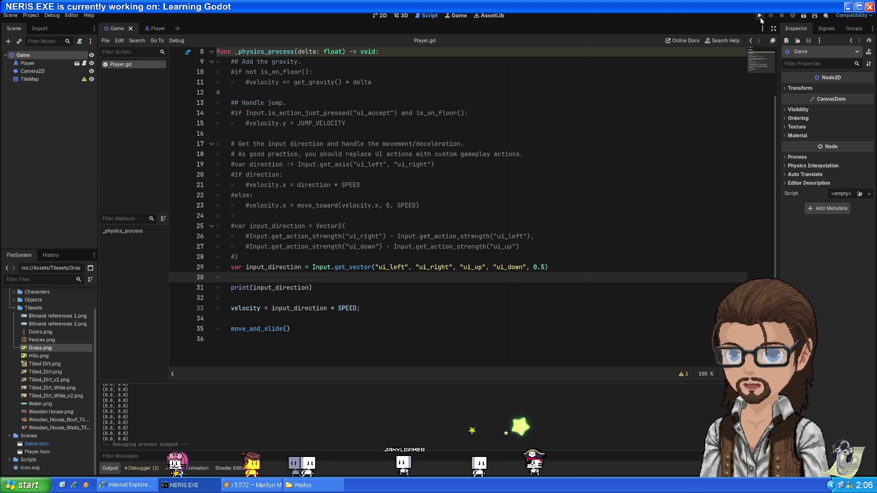
Run the game and move the player left, then diagonally down and right
click(759, 15)
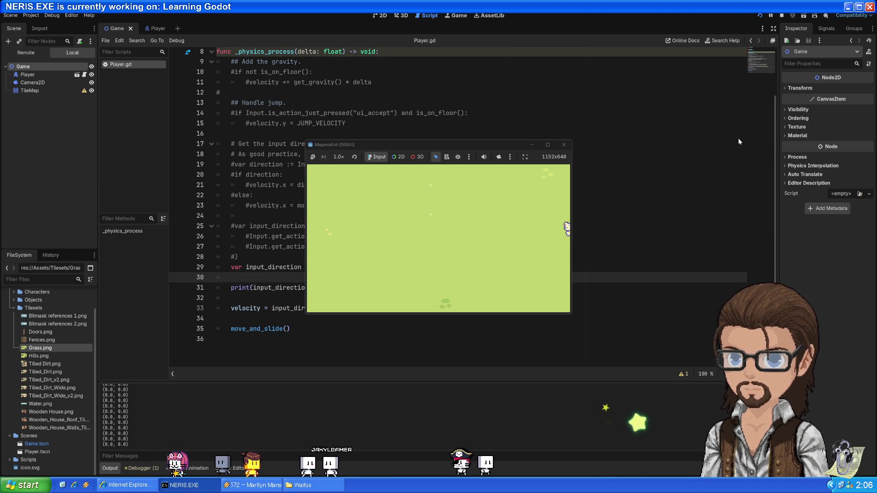
key(Left)
key(Right)
key(Down)
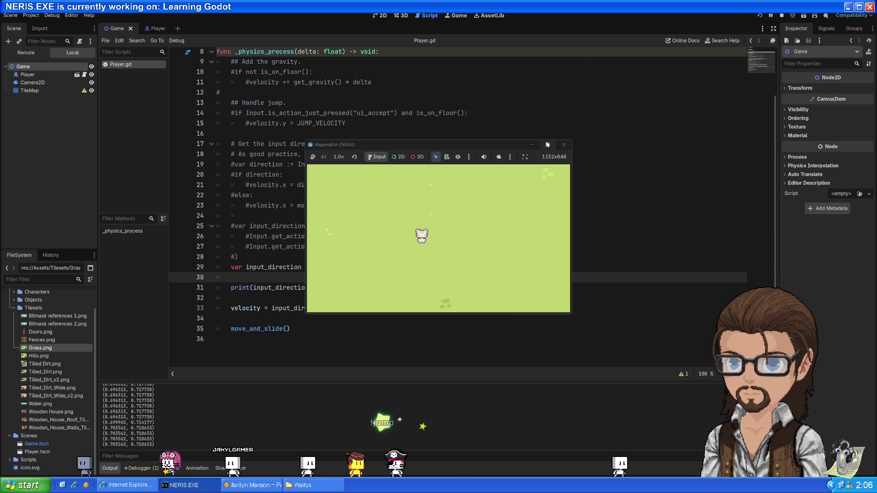
Close the game and delete the deadzone argument from the get_vector call
click(564, 144)
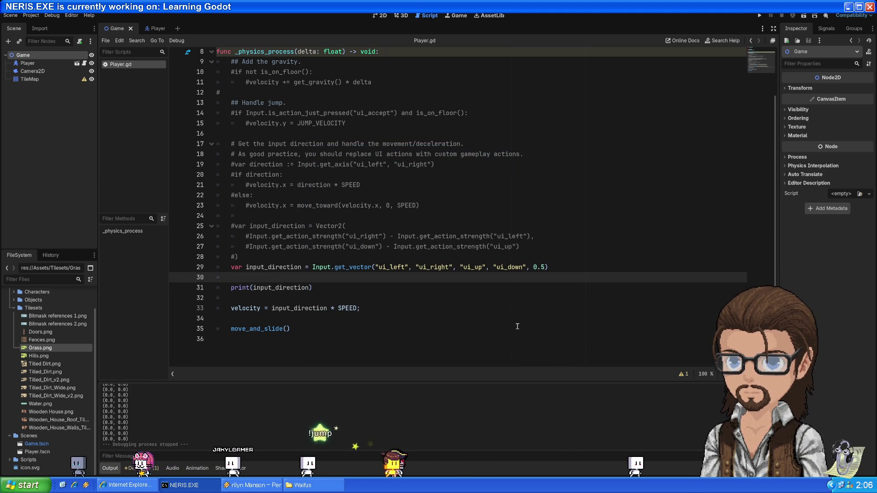
click(543, 267)
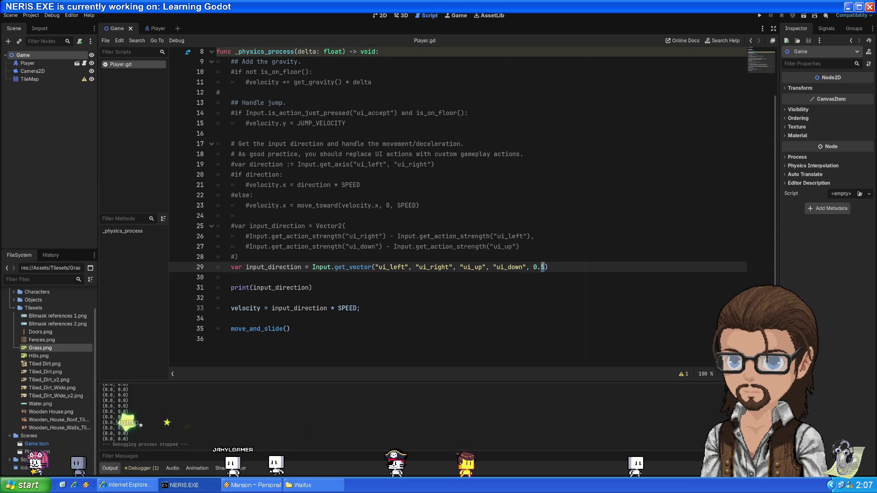
key(BackSpace)
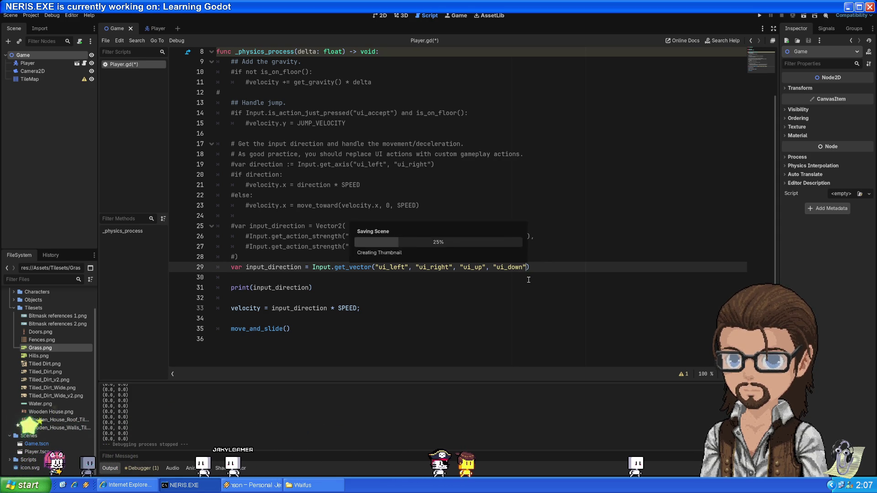
click(541, 261)
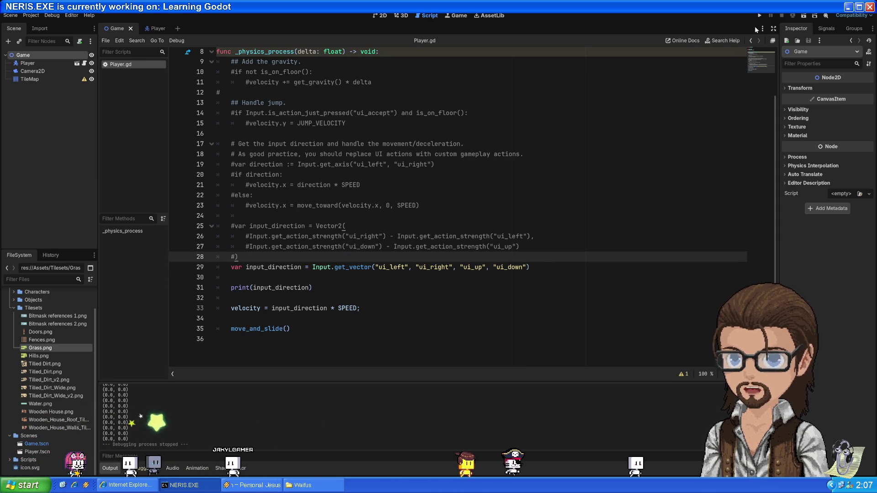
Run the game without a deadzone, steer the player in several directions, and maximize the window
click(759, 16)
key(Left)
key(Up)
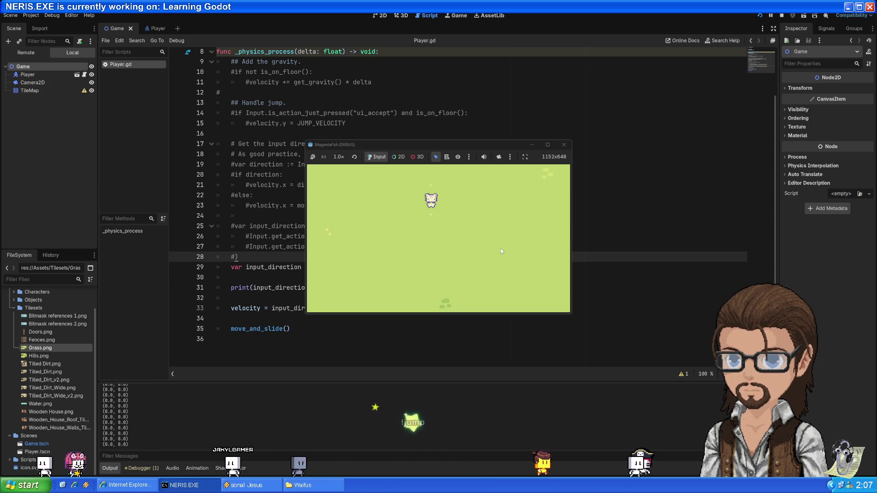
key(Left)
key(Down)
key(Down)
key(Right)
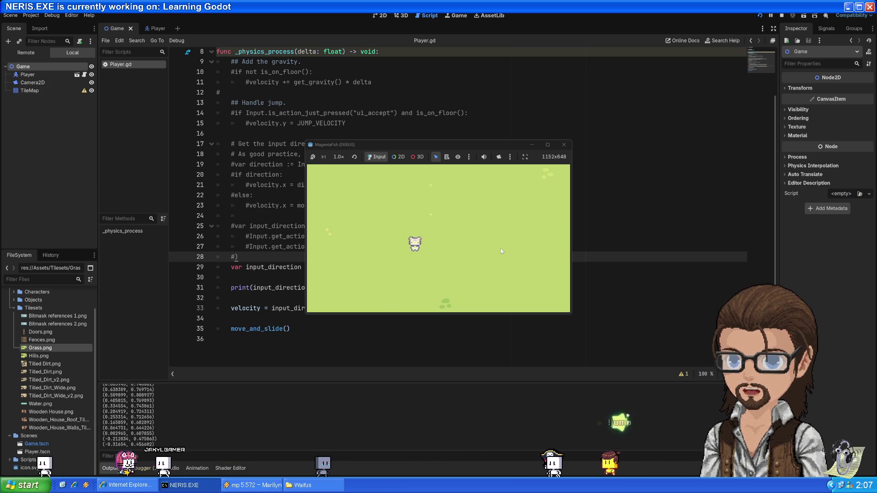
click(548, 145)
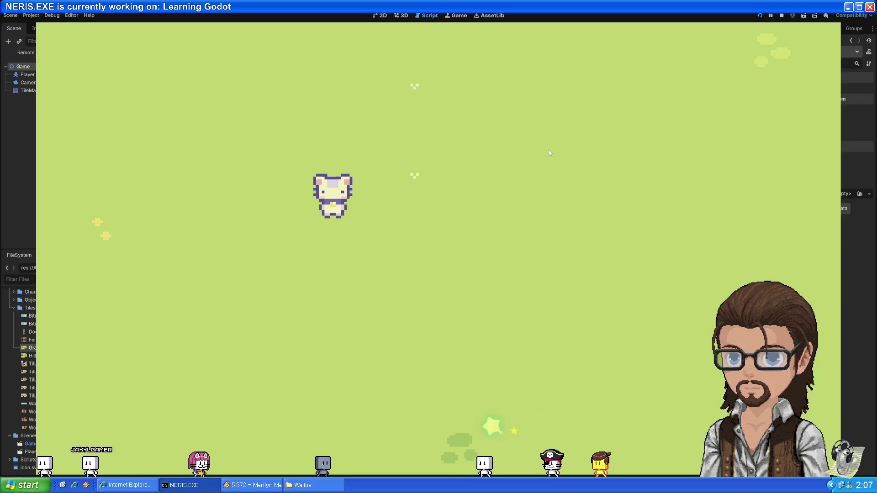
Steer the player diagonally around the grass field with the arrow keys, then stop with F8
key(Up)
key(Left)
key(Down)
key(Right)
key(Up)
key(Left)
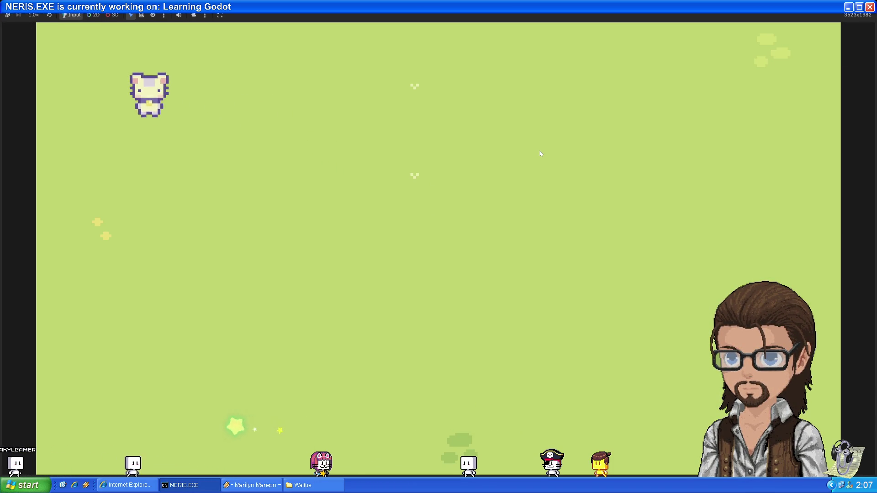
key(Right)
key(Down)
key(Up)
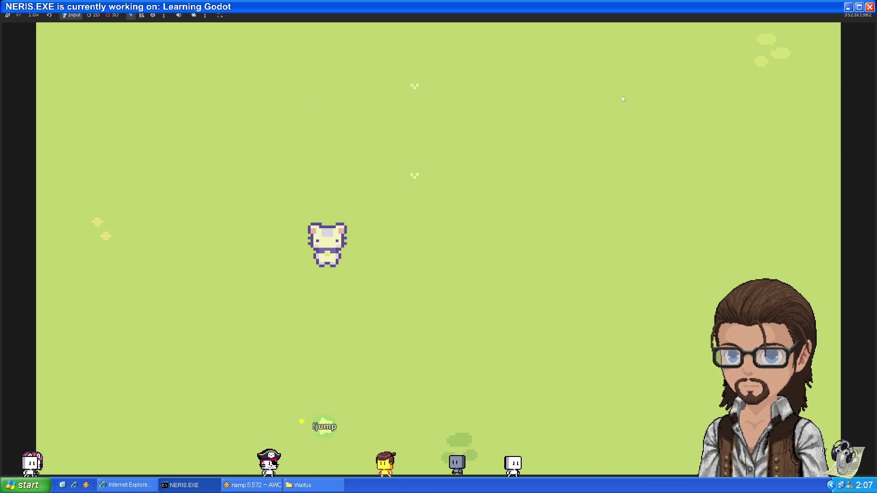
key(F8)
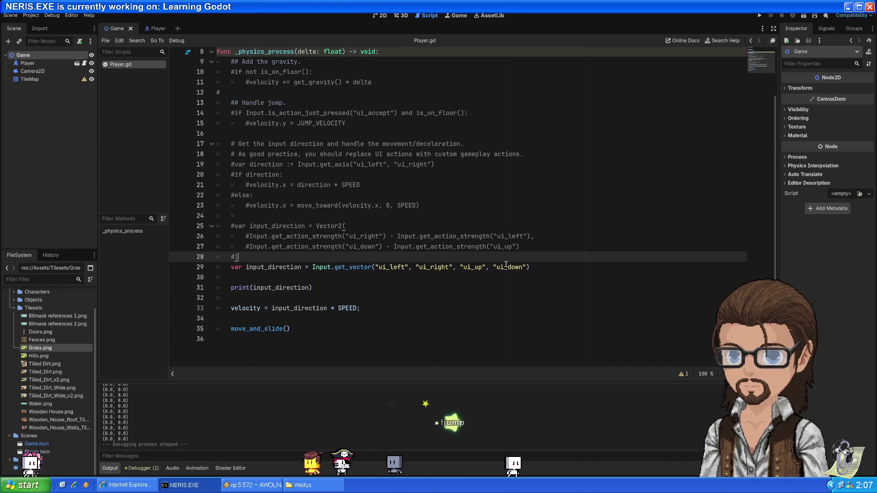
Rerun the game with the 0.5 deadzone back on line 29, then stop it with F8
click(507, 267)
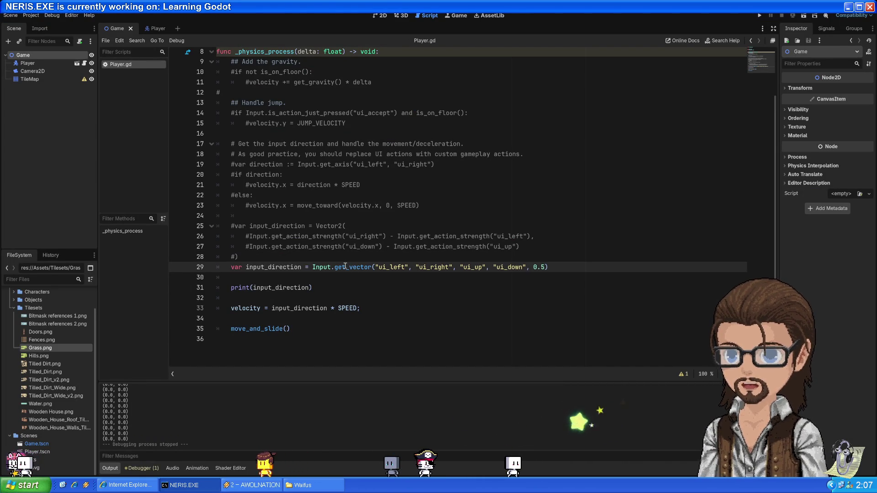
mouse_move(346, 267)
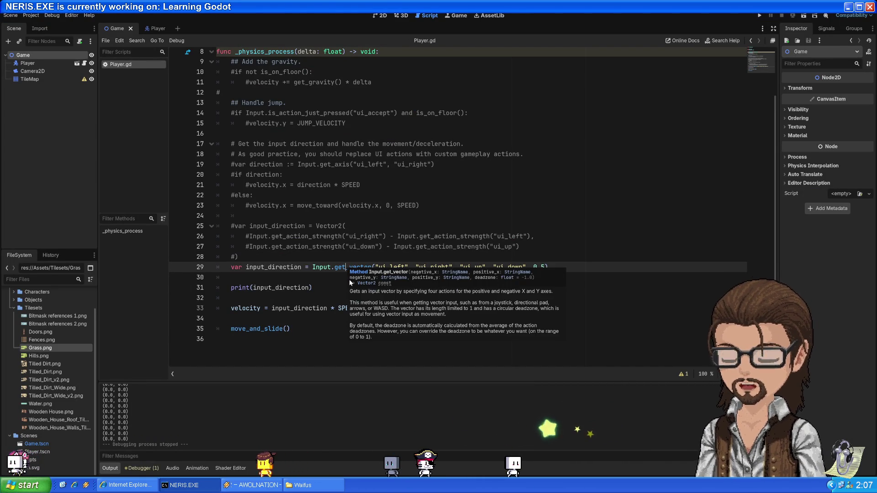
triple_click(262, 267)
key(End)
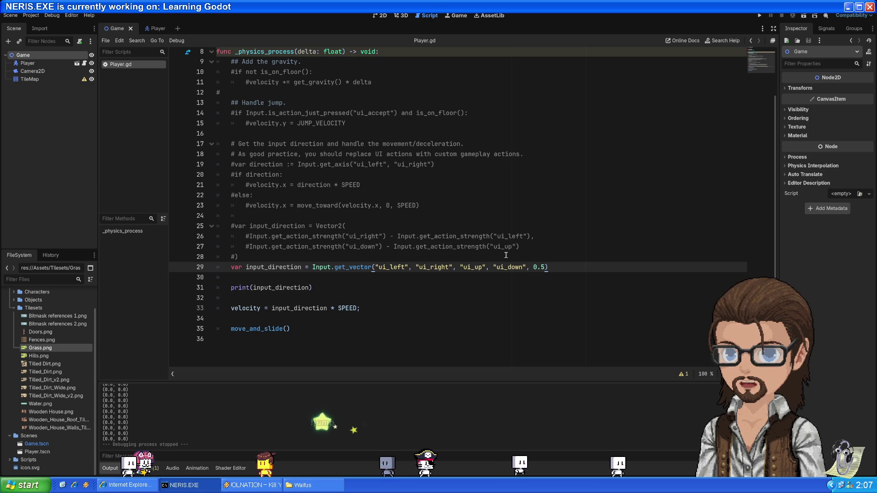
click(759, 15)
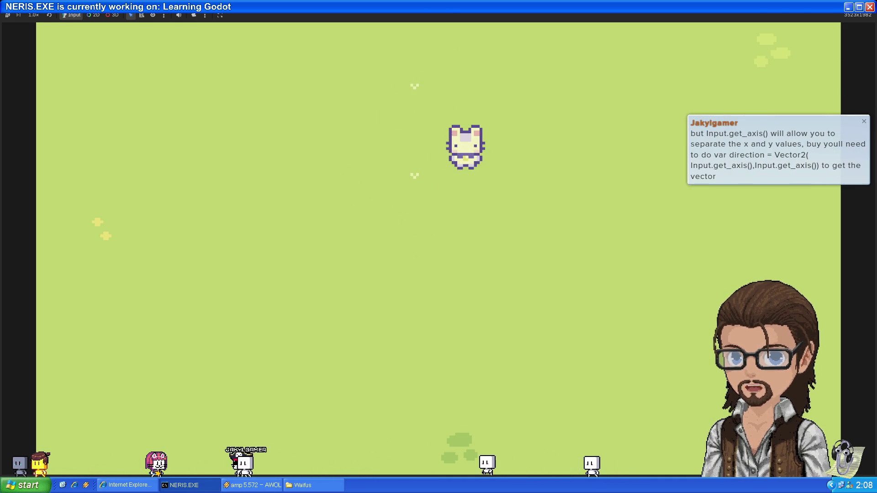
key(F8)
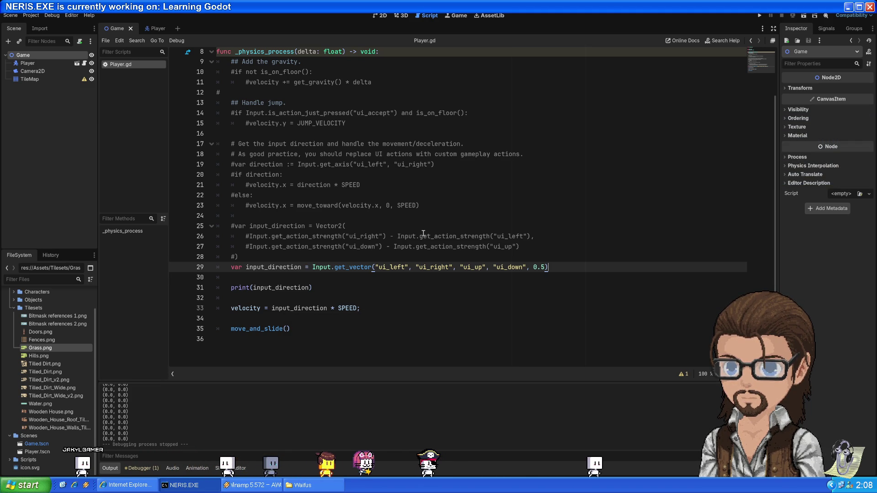
Review lines 26–29 and change the get_vector deadzone on line 29 to 0.1
drag(335, 236, 570, 241)
click(388, 236)
click(320, 247)
double_click(320, 247)
click(313, 267)
drag(313, 266, 560, 267)
click(560, 267)
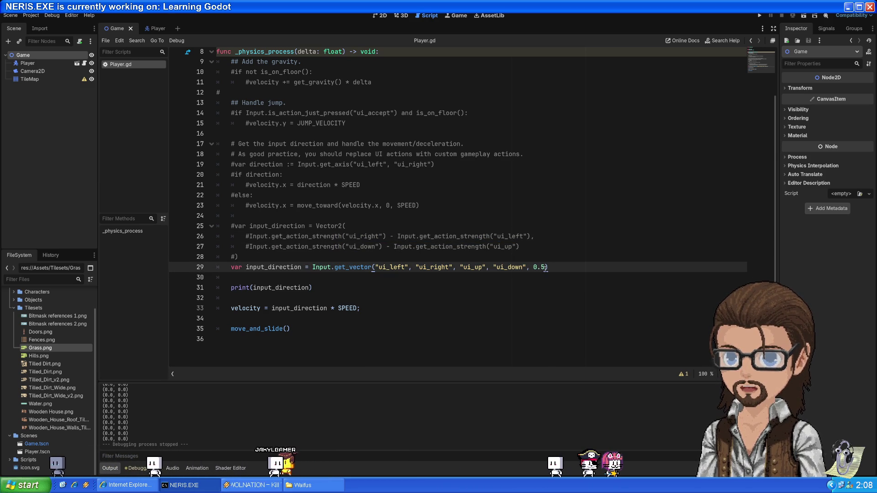
text(1)
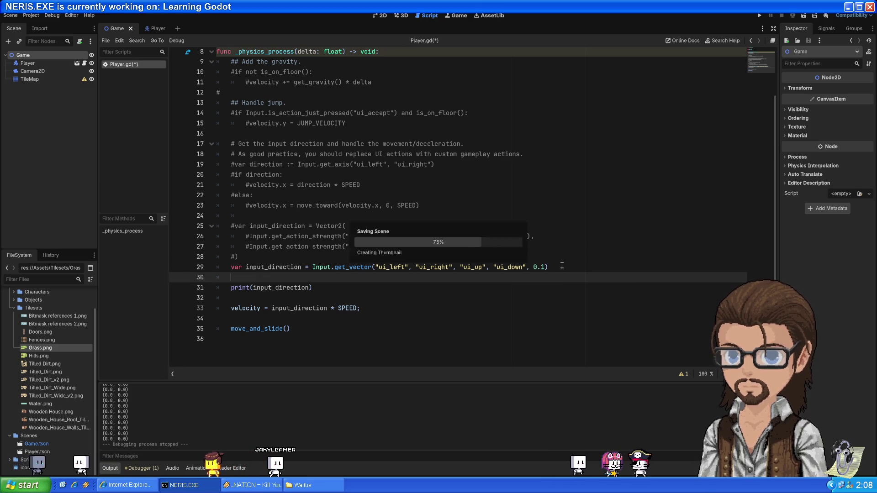
Run the game with the 0.1 deadzone and steer the cat around the grass field
click(758, 15)
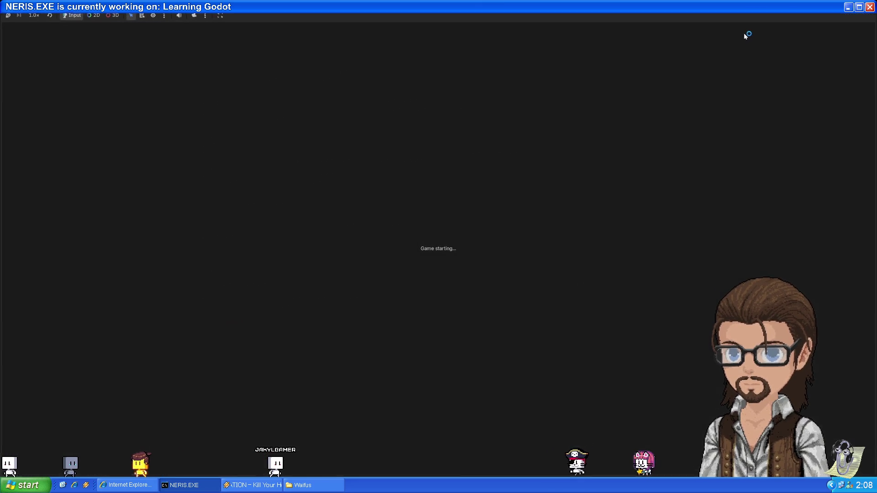
key(Left)
key(Up)
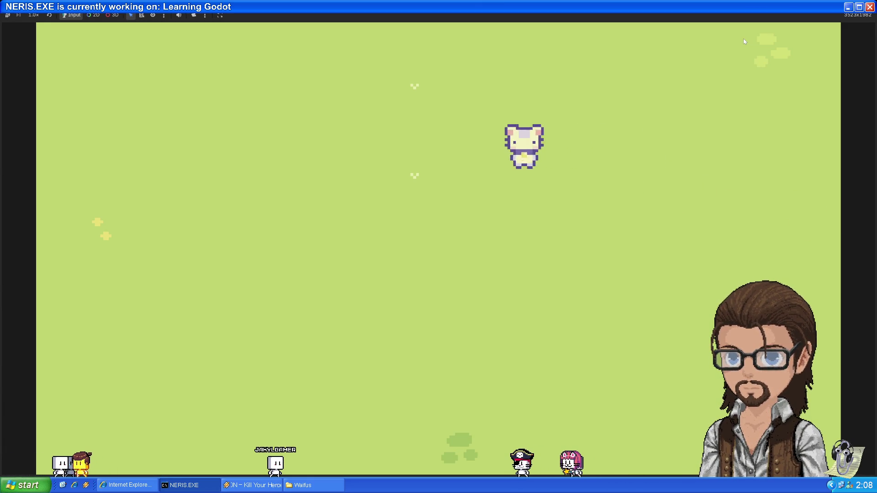
key(Right)
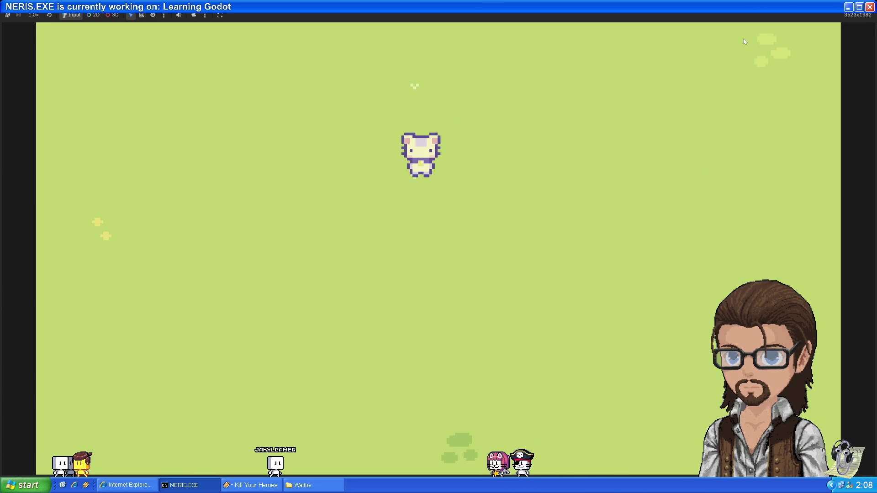
key(Left)
key(Up)
key(Right)
key(Down)
key(Up)
key(Left)
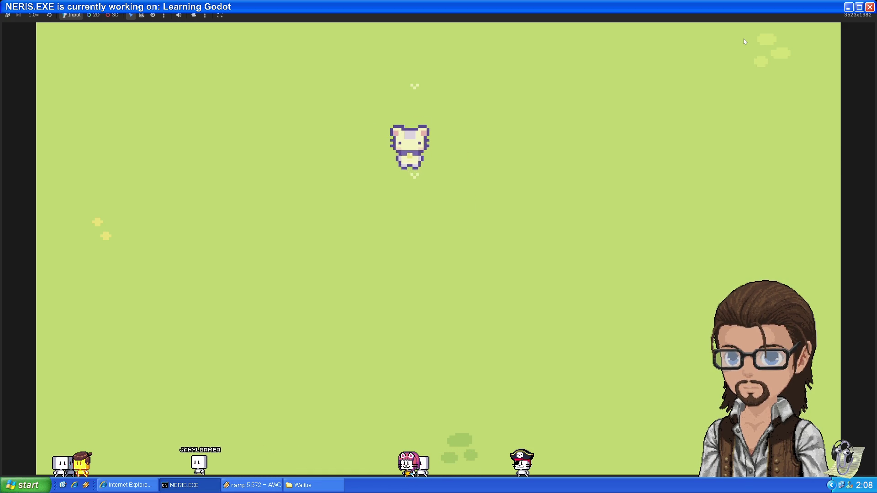
key(Down)
key(Left)
key(Right)
key(Down)
key(Up)
key(Left)
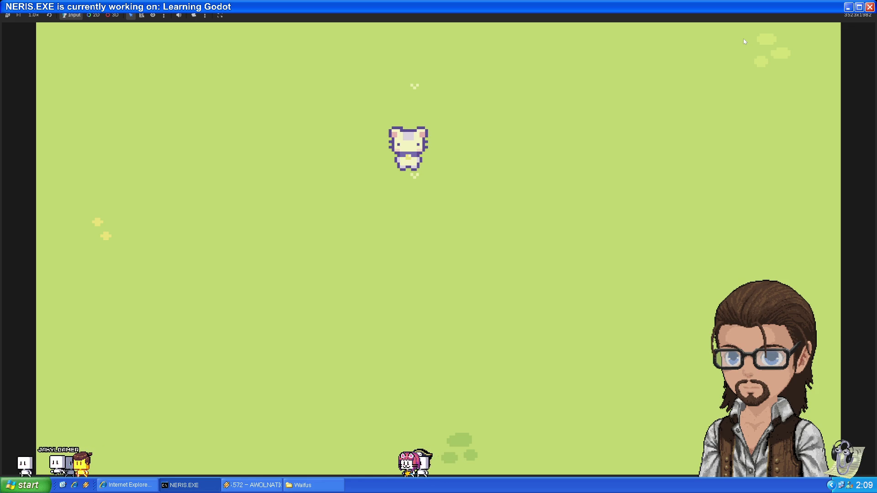
Keep walking the cat in all directions, then close the game with Alt+F4
key(Down)
key(Left)
key(Down)
key(Up)
key(Up)
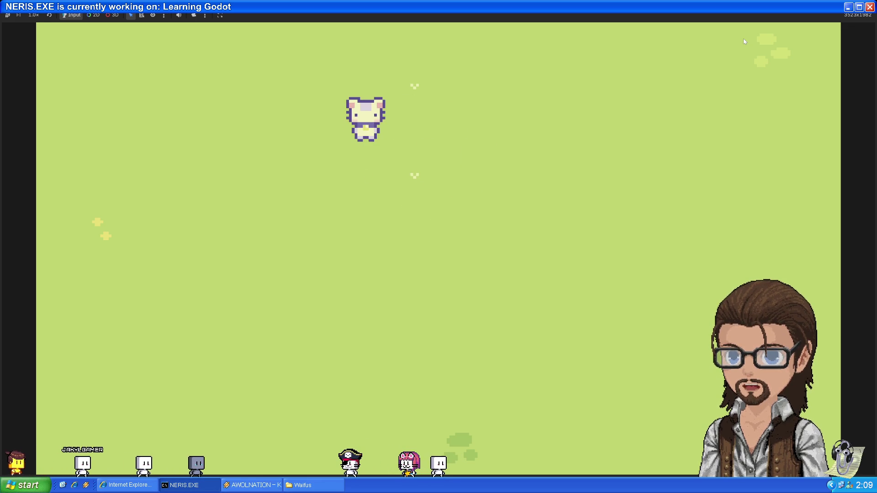
key(Right)
key(Down)
key(Up)
key(Right)
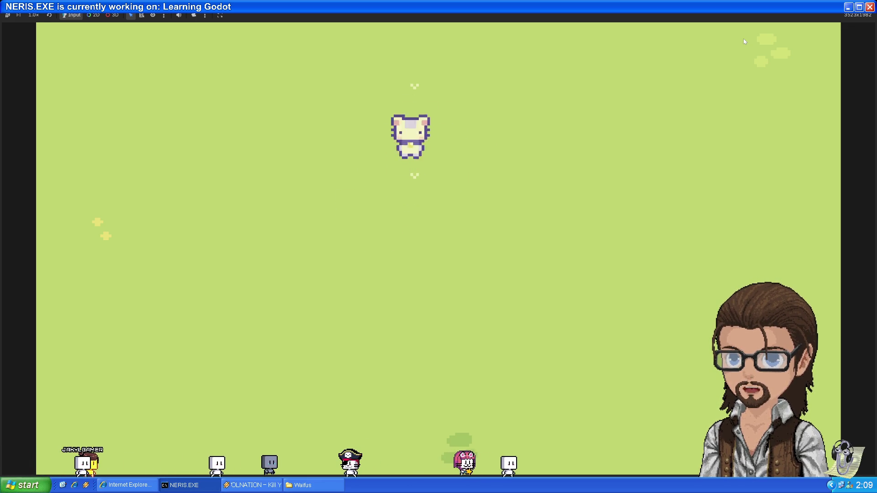
key(Left)
key(Down)
key(Right)
key(Up)
key(Right)
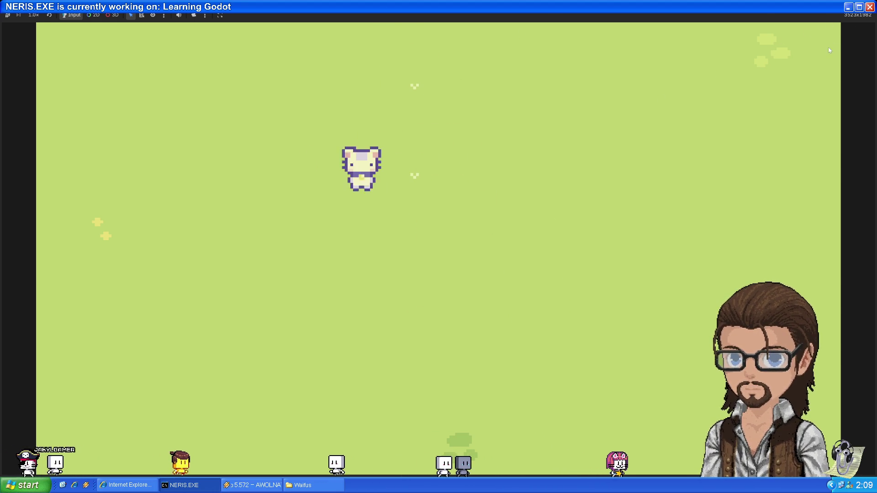
key(alt+F4)
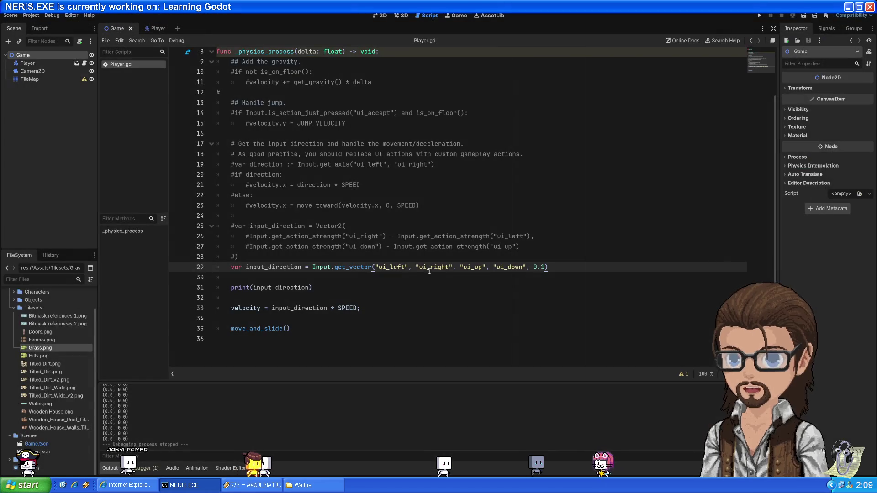
Switch to the browser's YouTube tab and pause the Godot 4 crash course video
double_click(290, 268)
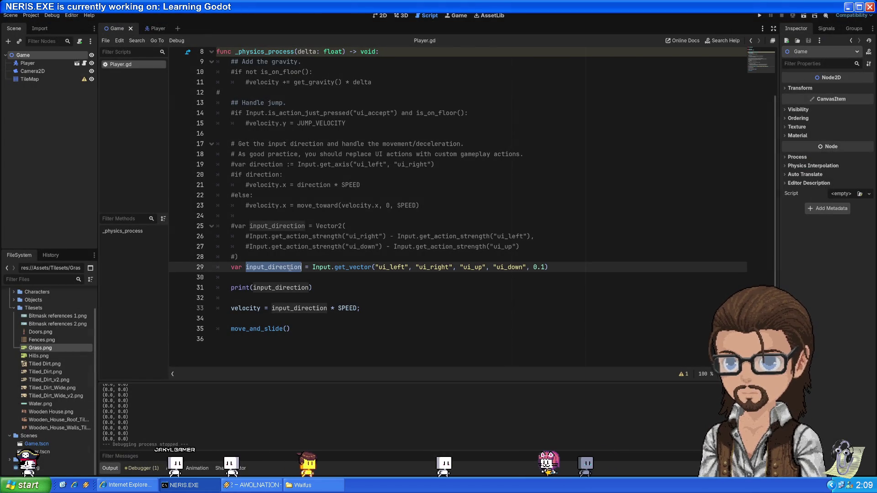
click(582, 265)
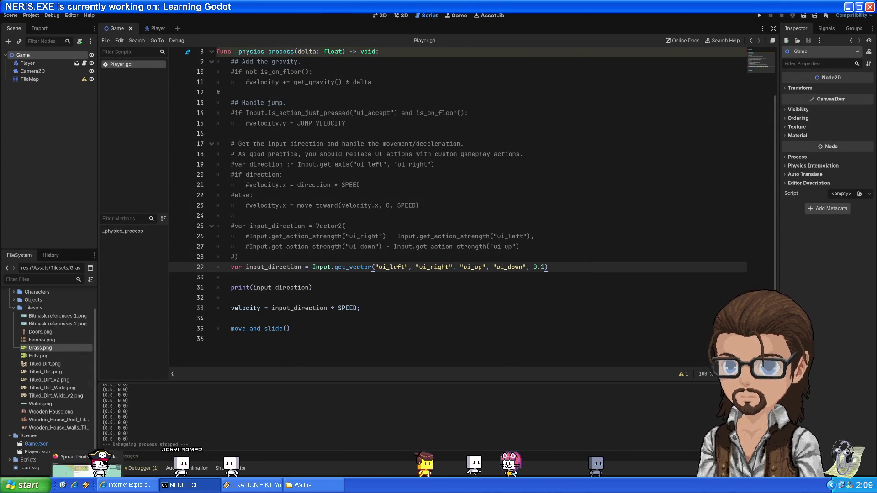
key(alt+Tab)
key(ctrl+Tab)
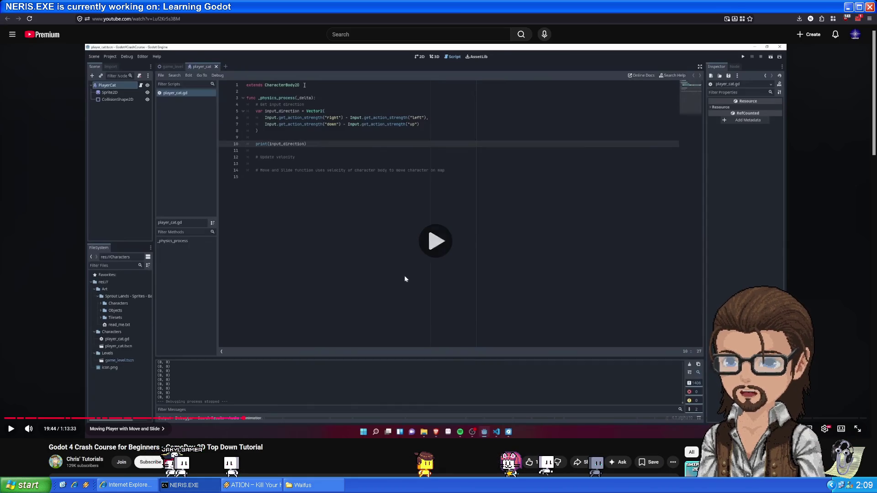
click(382, 273)
Return to Godot and comment out the print(input_direction) line
key(alt+Tab)
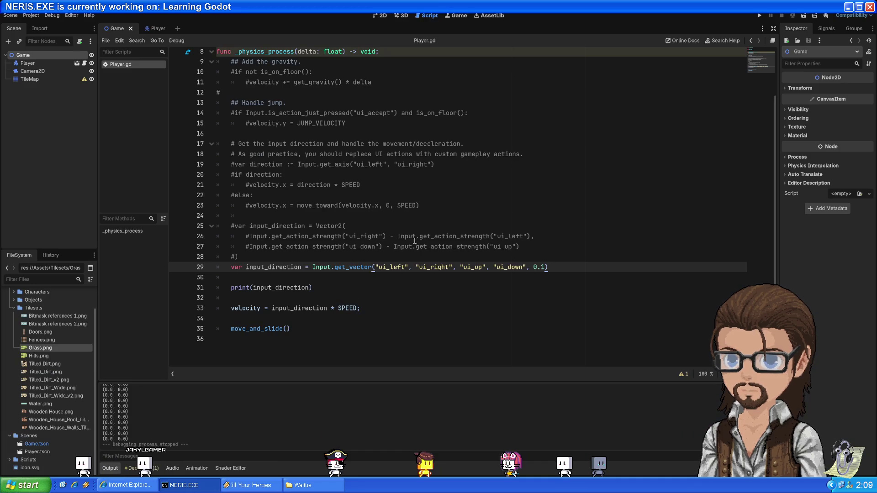
scroll(371, 265, up, 1)
click(284, 284)
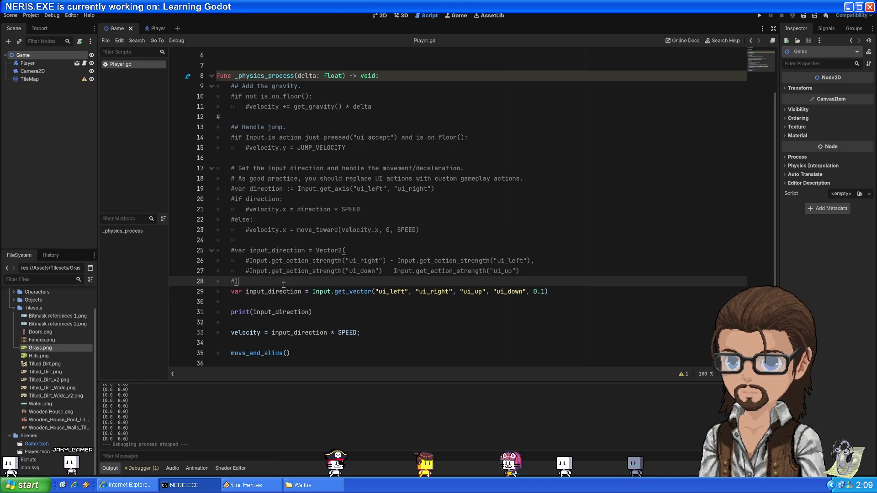
key(Return)
key(Return)
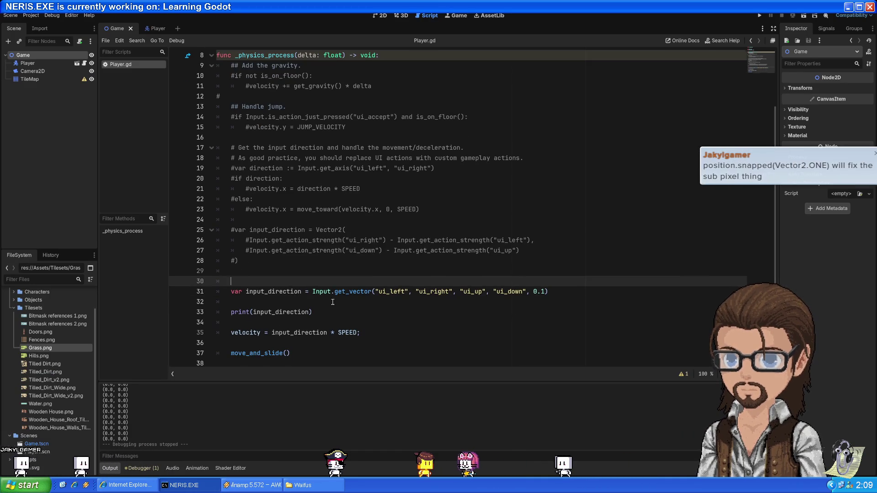
drag(320, 314, 552, 288)
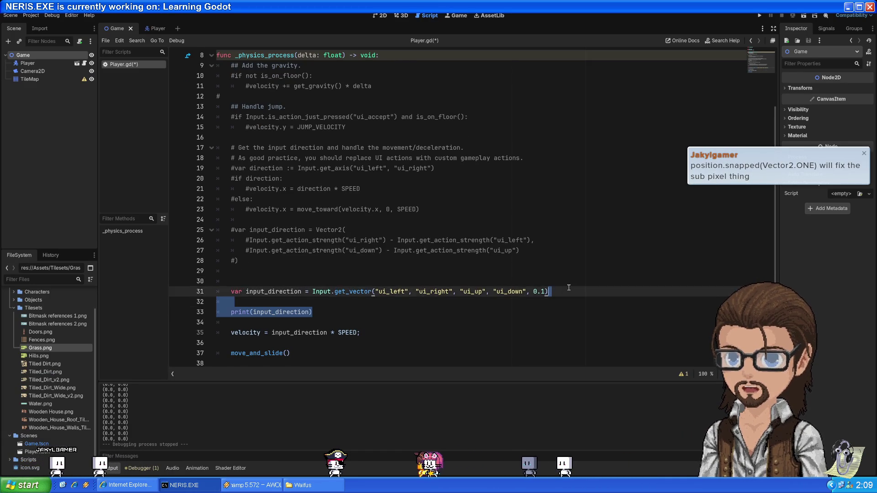
click(348, 299)
key(ctrl+shift+k)
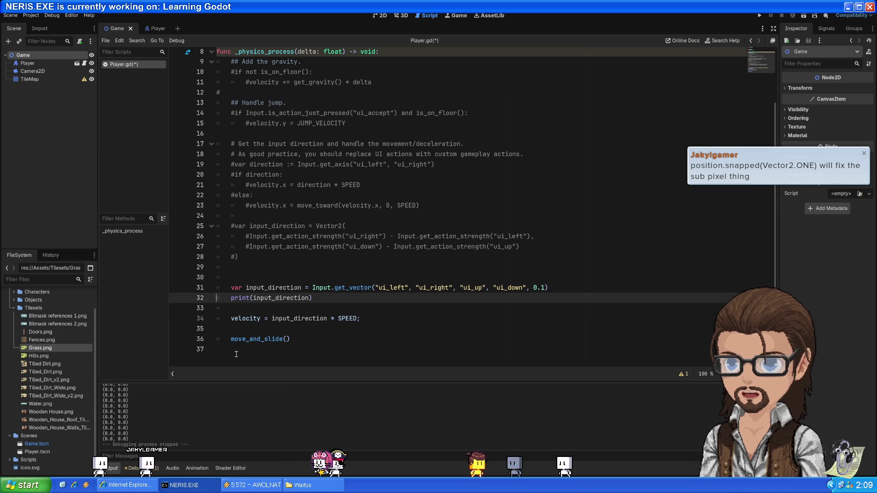
key(Down)
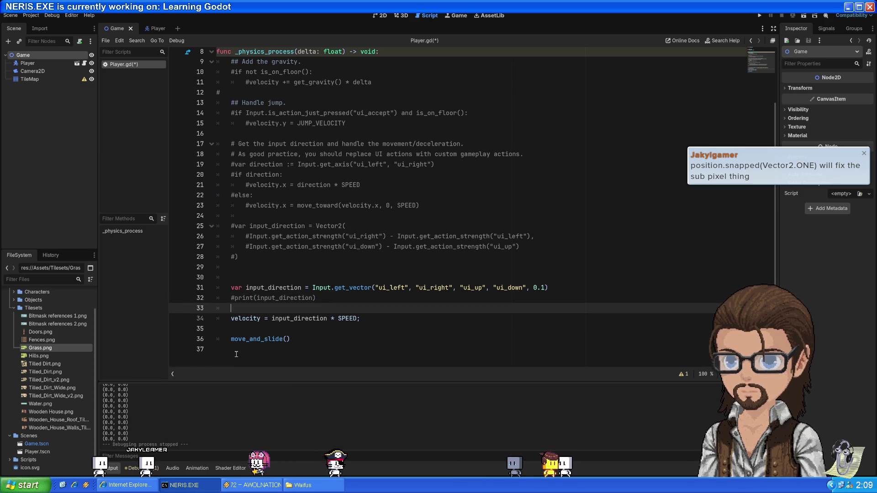
Insert a blank line above var input_direction and add spacing above move_and_slide()
key(Up)
key(Up)
key(Up)
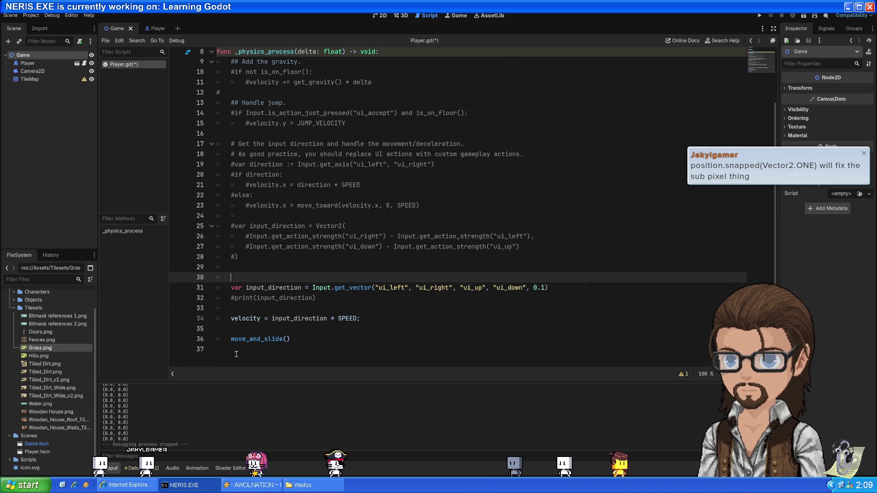
key(Return)
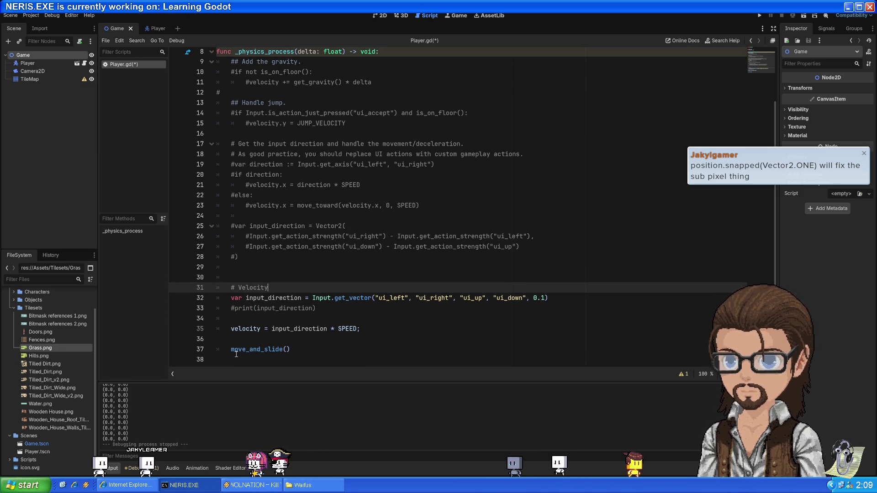
key(Down)
key(Down)
key(Down)
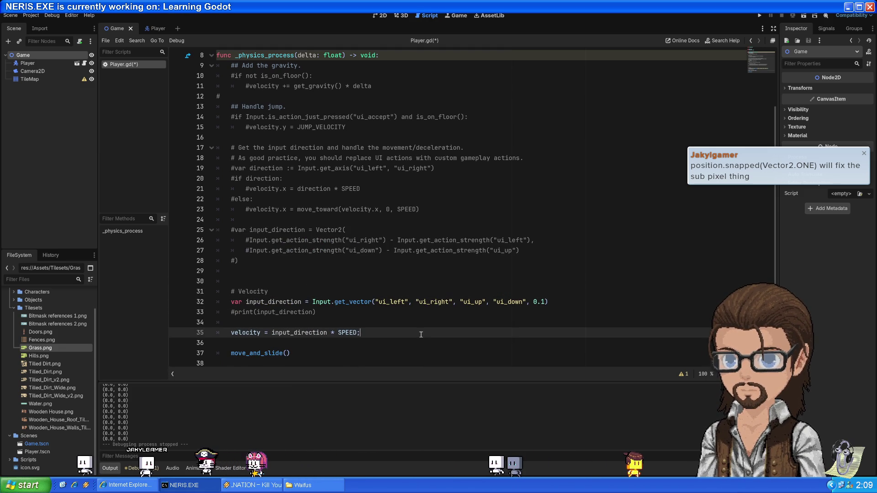
key(ctrl+x)
key(Return)
key(Return)
key(Return)
key(ctrl+v)
key(Up)
key(Up)
key(Up)
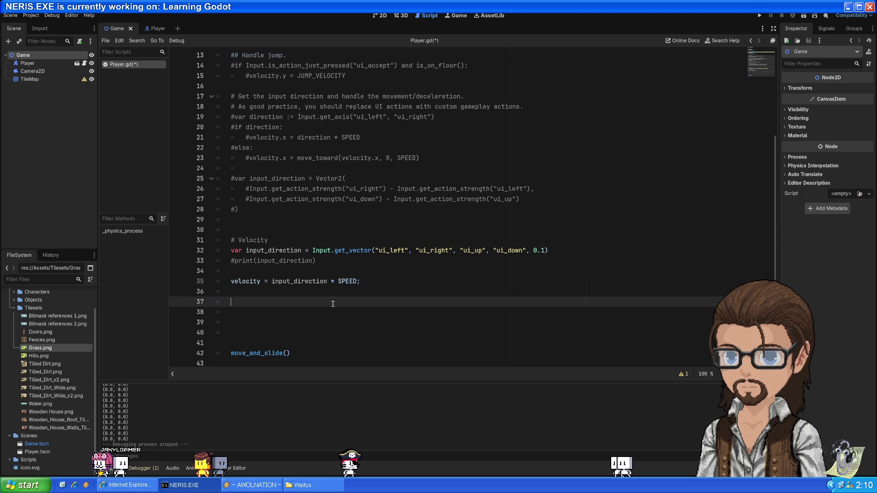
Add blank lines below move_and_slide() and open its CharacterBody2D documentation
click(372, 277)
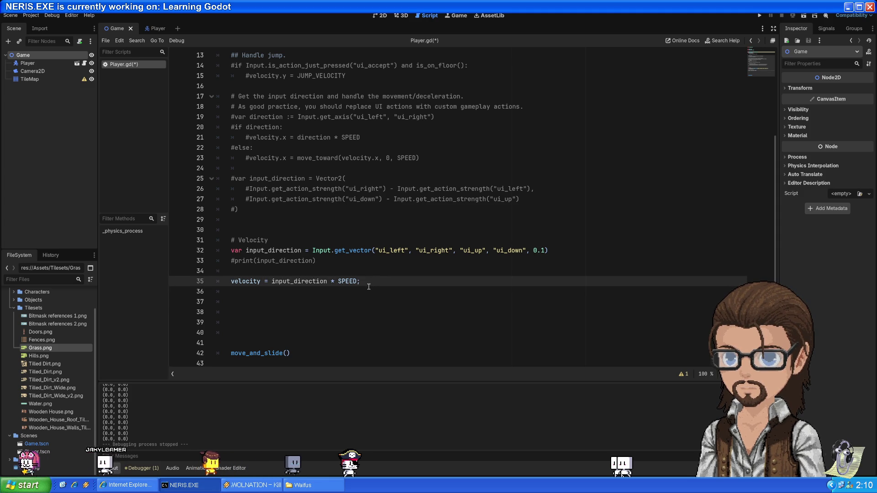
click(365, 302)
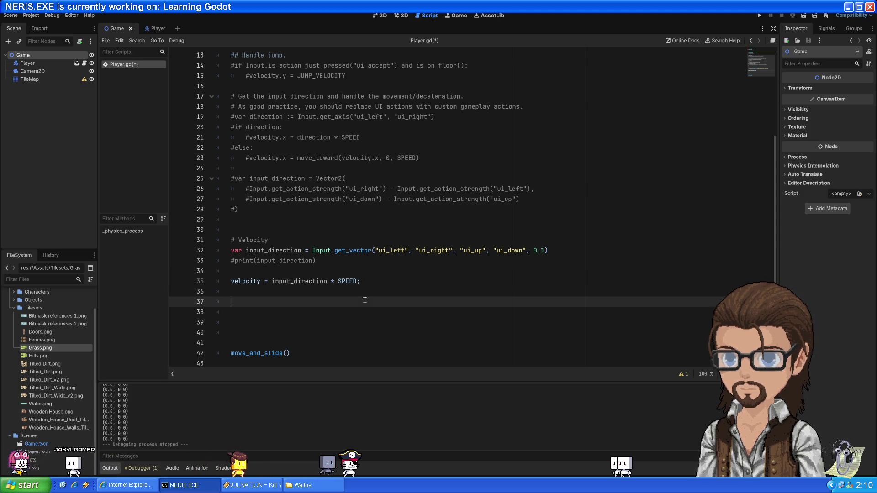
click(342, 332)
click(305, 359)
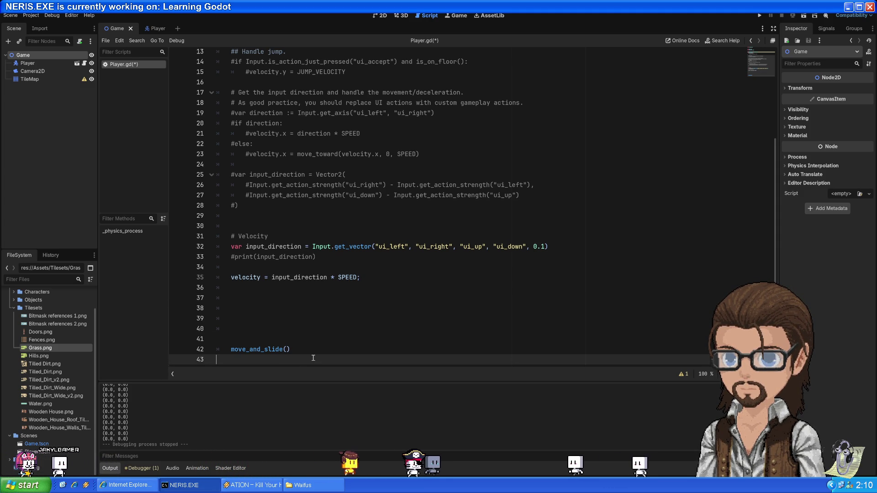
key(Return)
key(Return)
key(Return)
key(Up)
key(Up)
key(Up)
key(Up)
key(Up)
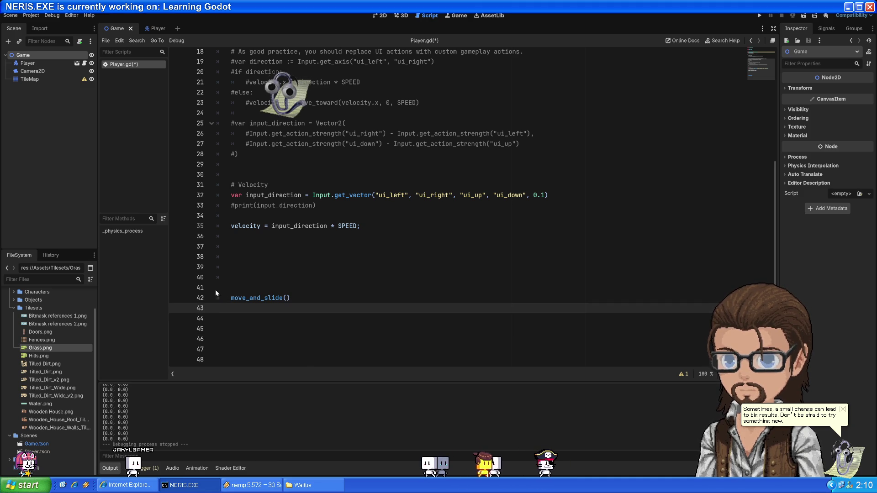
click(267, 300)
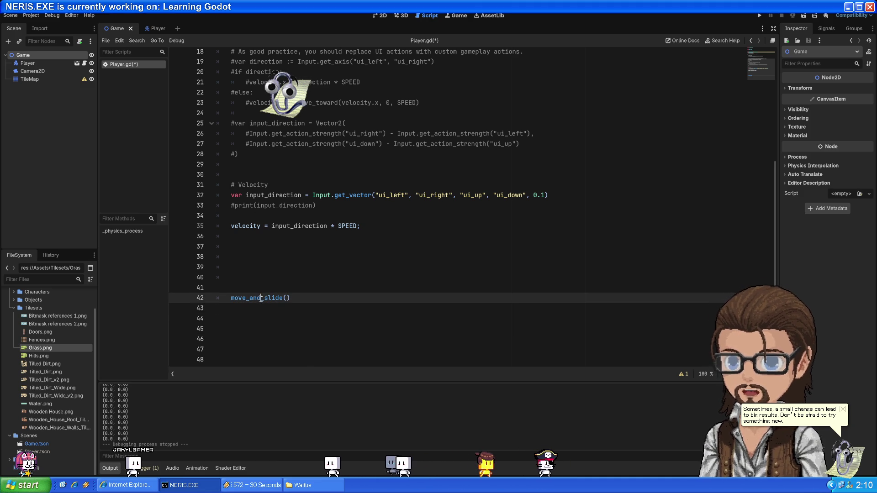
ctrl+click(262, 299)
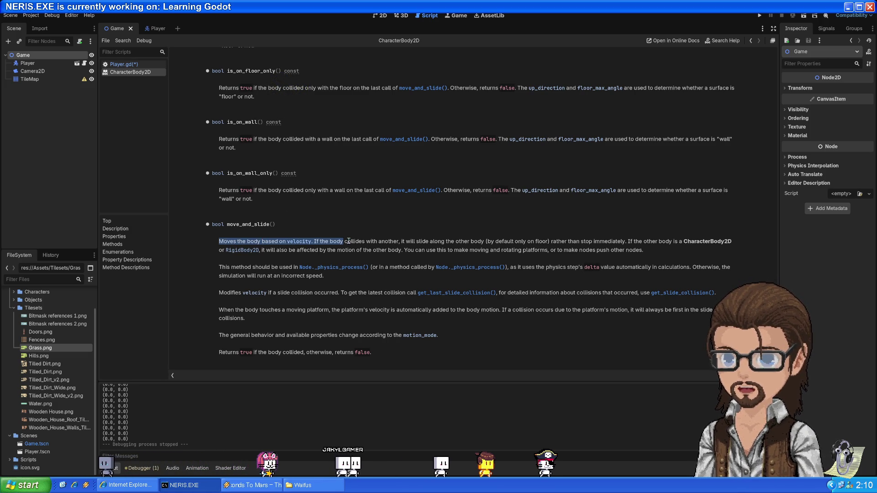
drag(342, 241, 419, 241)
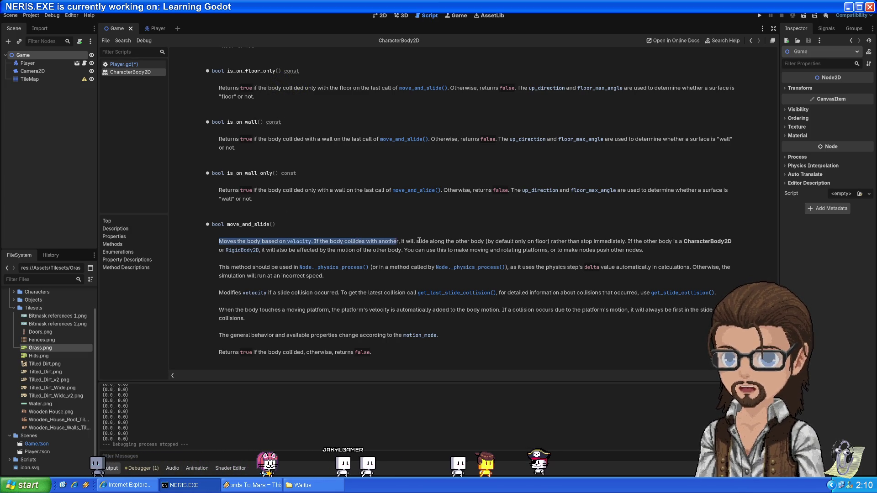
double_click(363, 241)
drag(402, 242, 585, 241)
drag(495, 241, 655, 251)
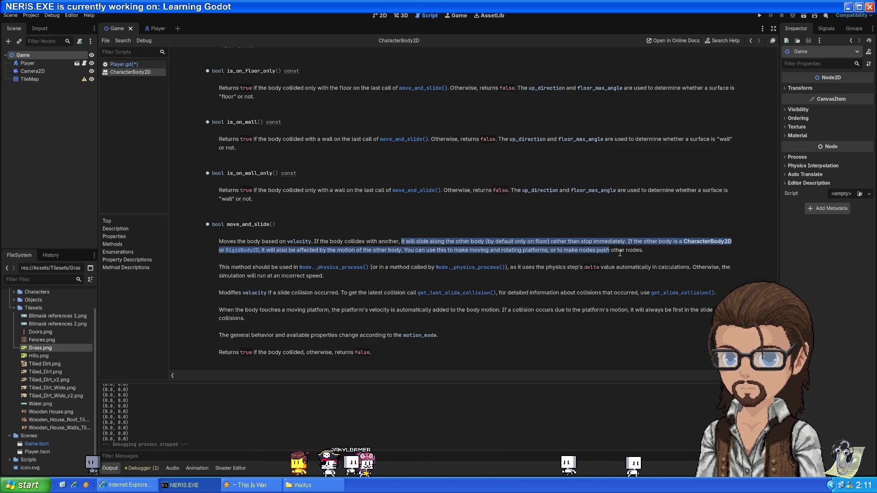
click(655, 251)
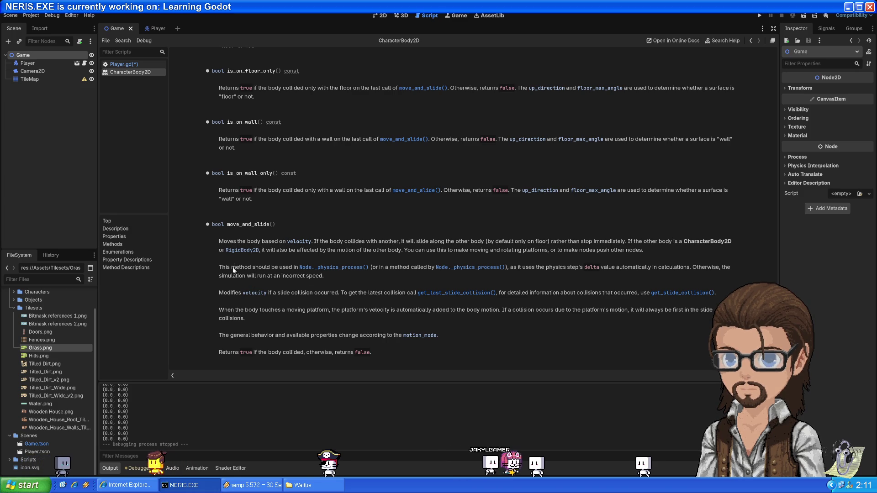
drag(239, 268, 534, 268)
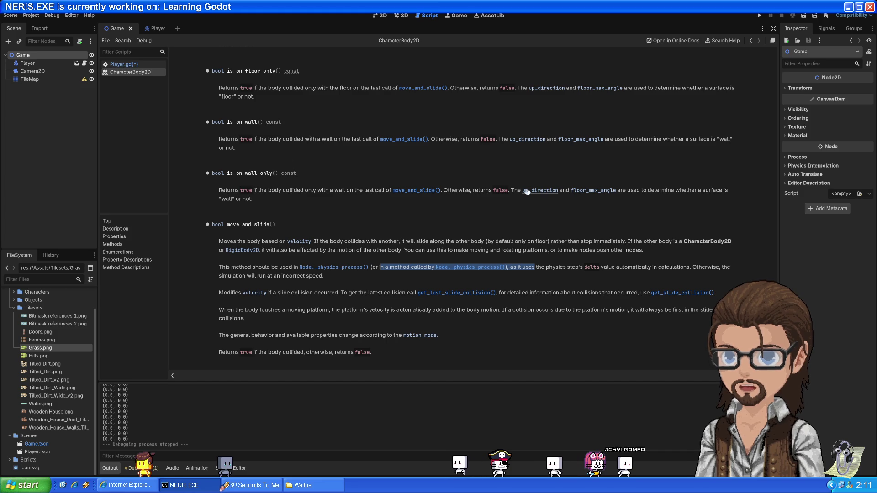
key(alt+Left)
click(335, 316)
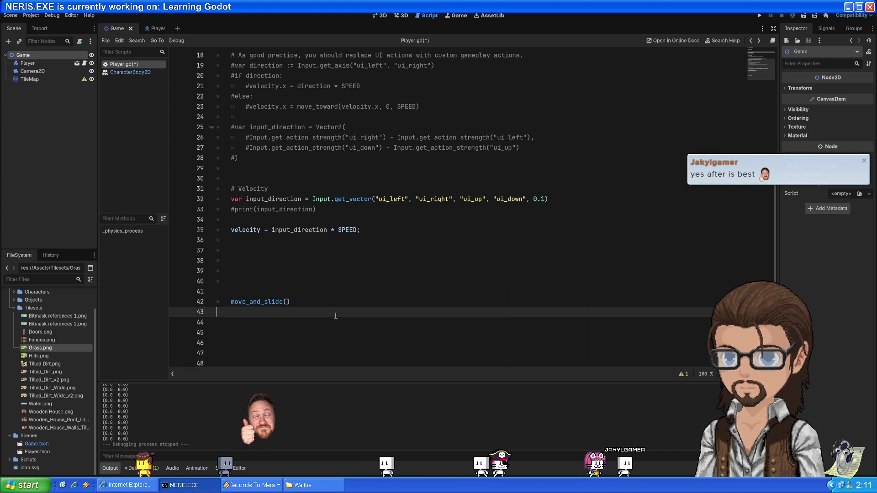
Add 'position = position.snapped(Vector2.ONE)' below move_and_slide(), save, and run the game
key(Return)
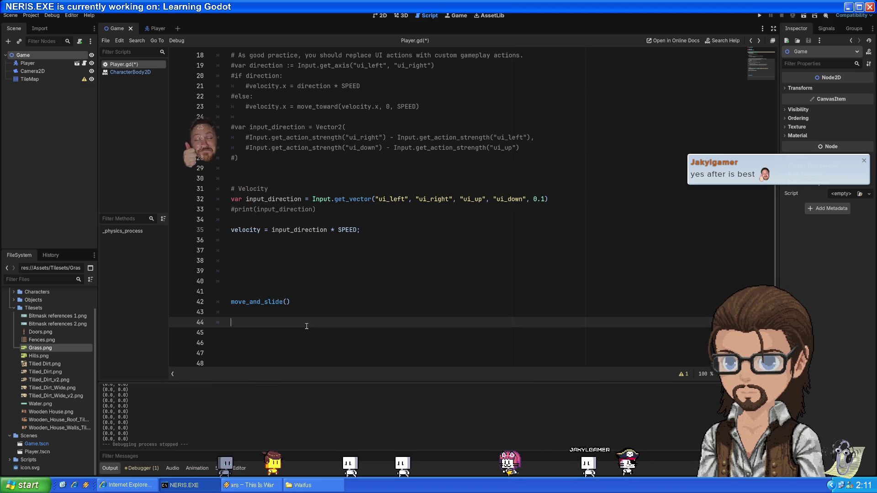
text(position )
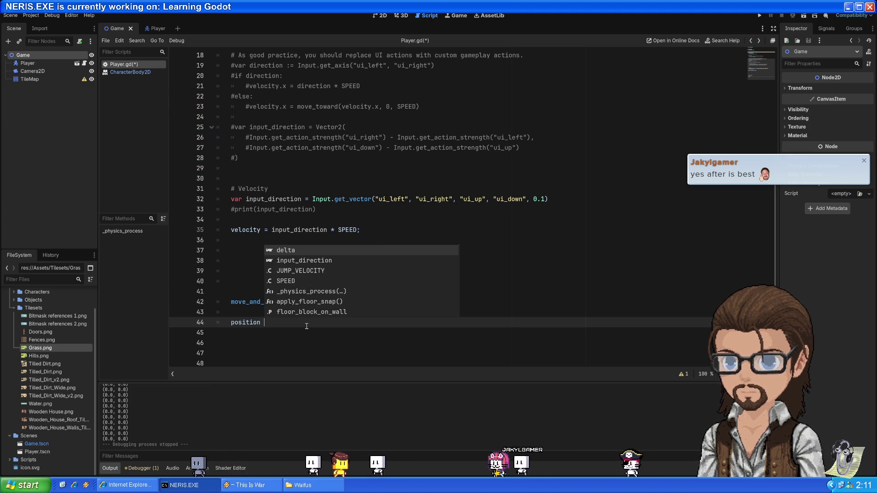
text(= postio)
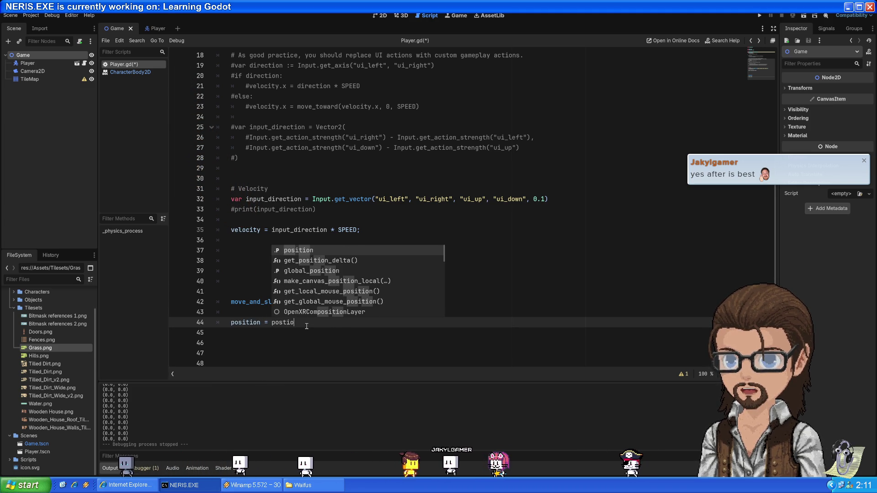
key(Return)
text(.snapp)
key(Return)
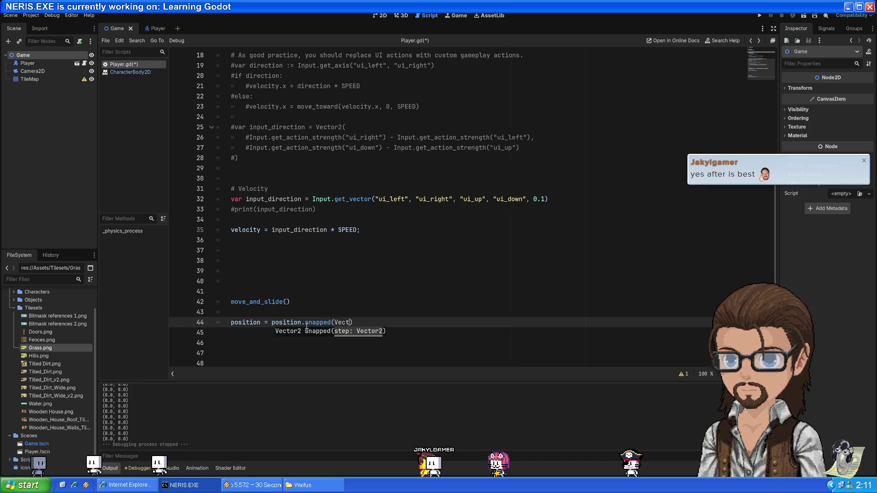
text(or2.One)
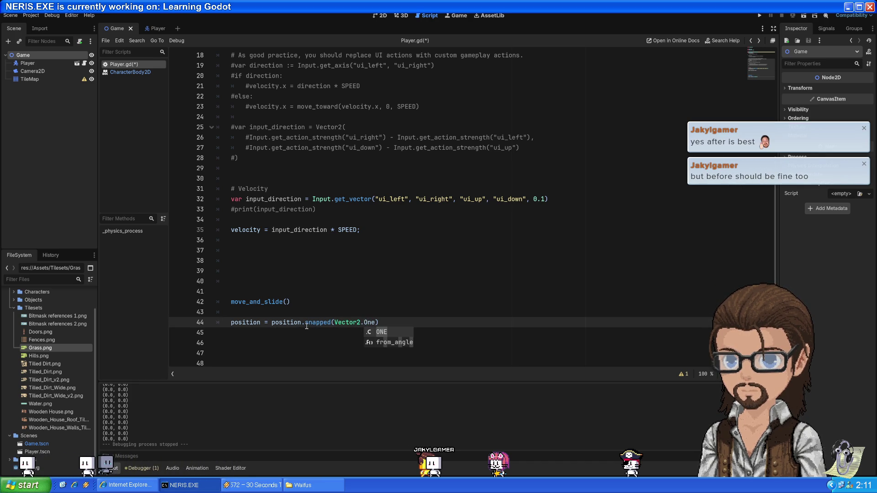
key(Return)
key(ctrl+s)
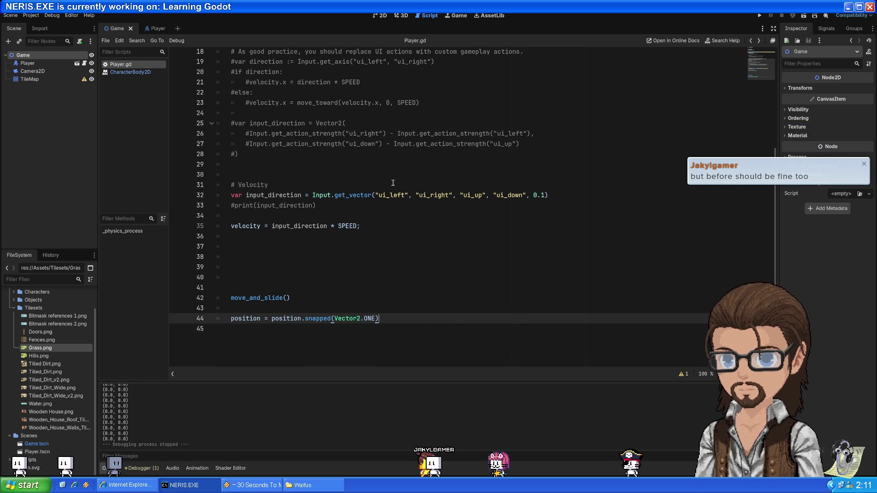
click(760, 16)
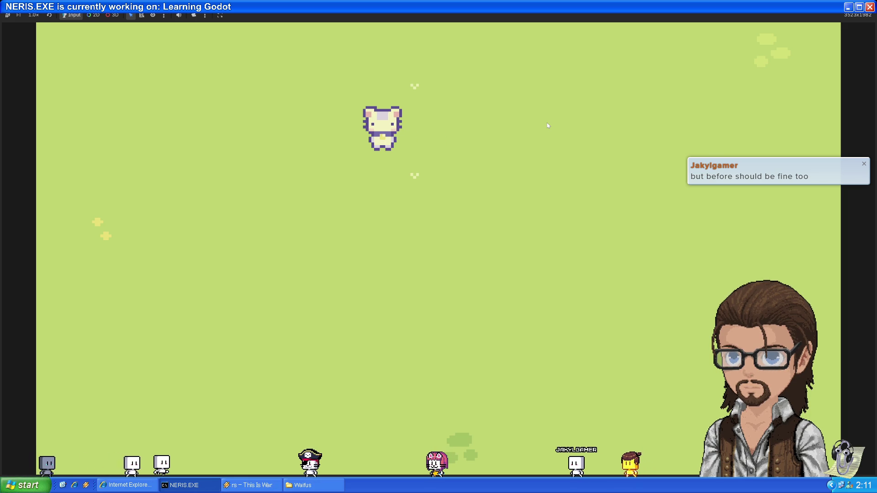
Walk the cat to the right, stop the game with F8, and return to line 42
key(Right)
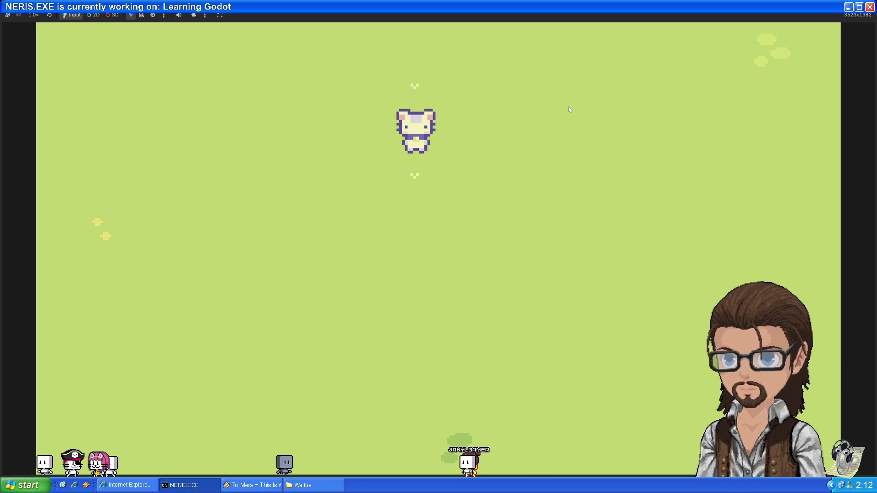
key(F8)
click(269, 298)
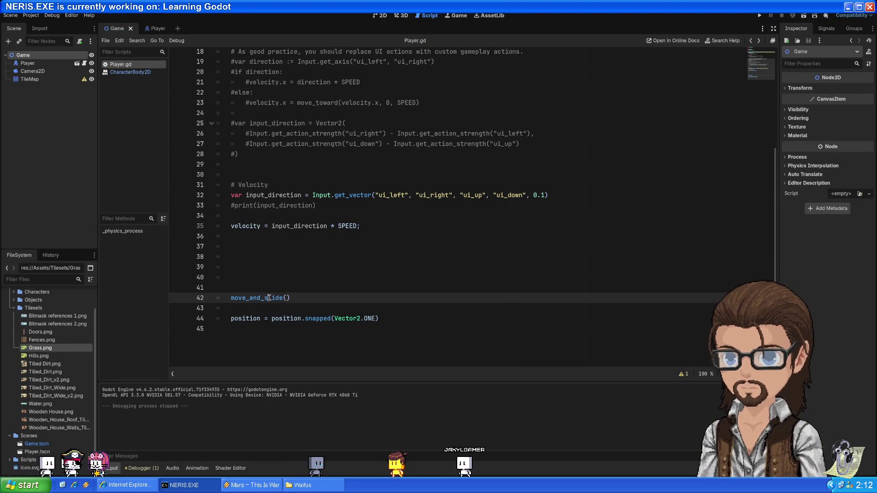
Inspect the Vector2.ONE argument and snapped() tooltip on line 44, then relaunch the game
double_click(359, 319)
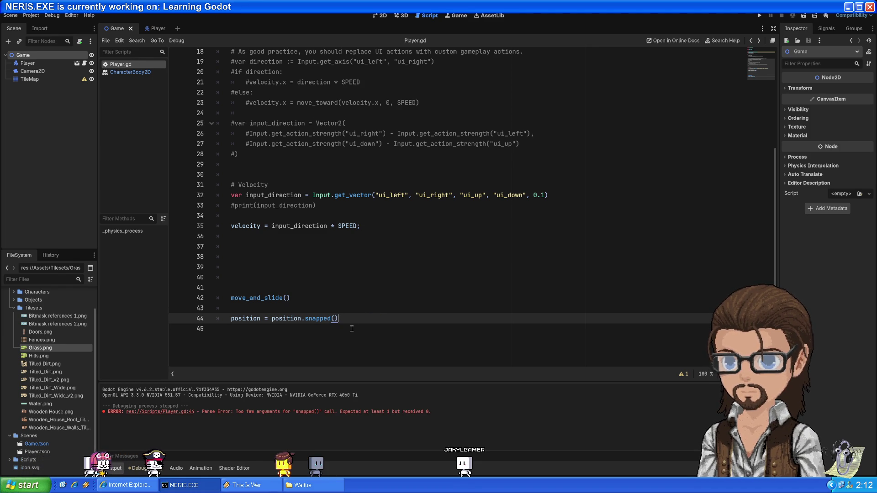
click(276, 319)
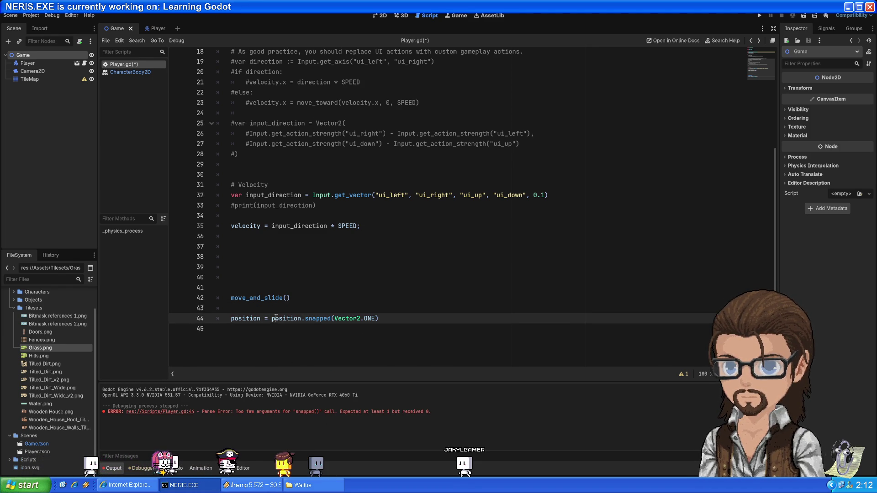
click(332, 301)
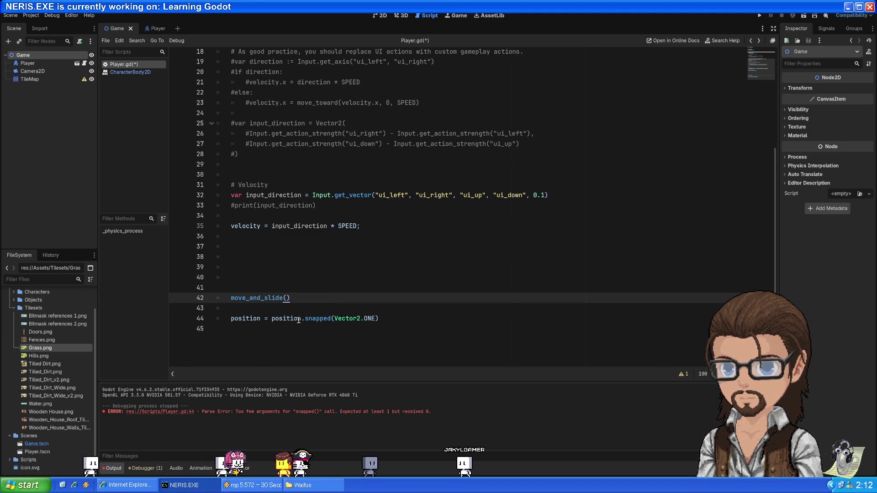
mouse_move(312, 319)
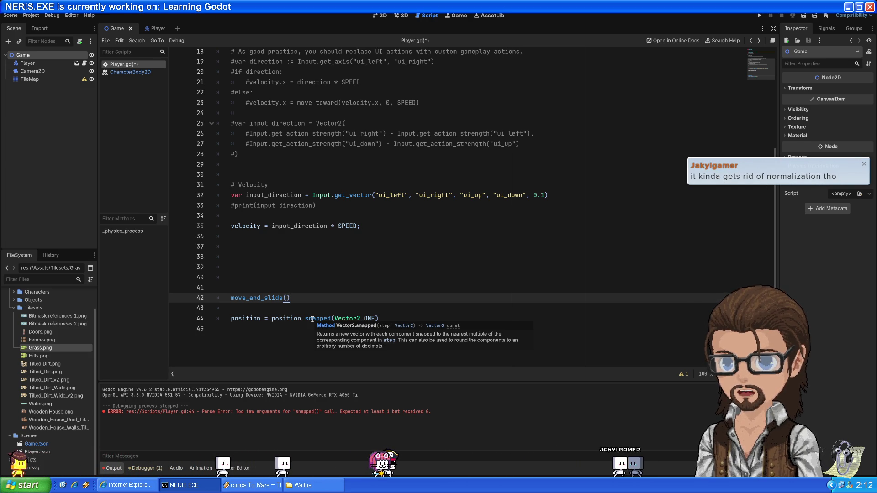
click(757, 15)
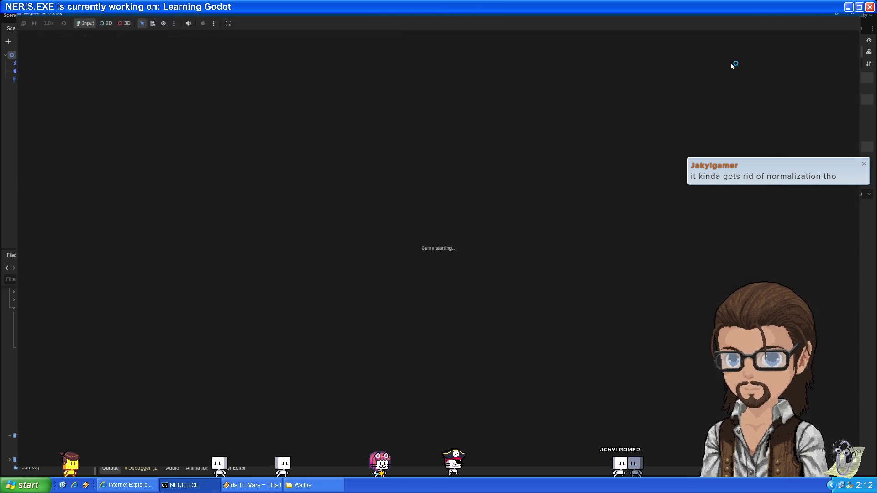
Walk the cat up-left, left, then right and back to check for jitter
key(Up)
key(Left)
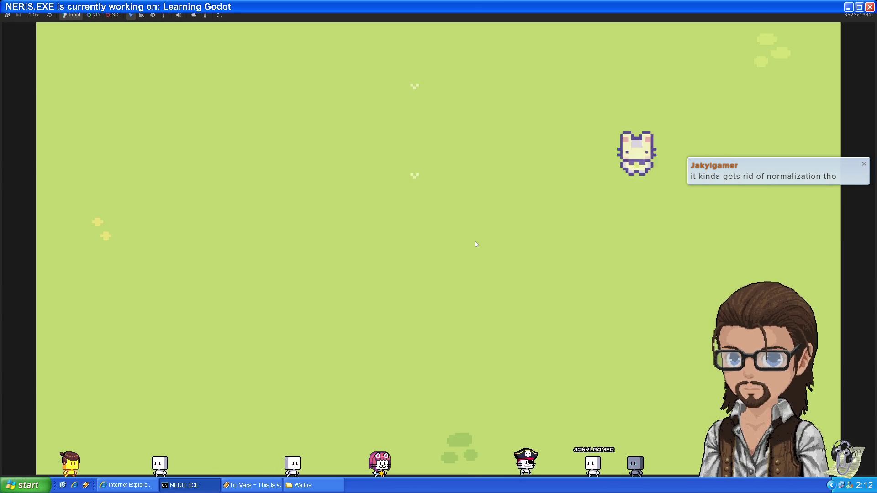
key(Left)
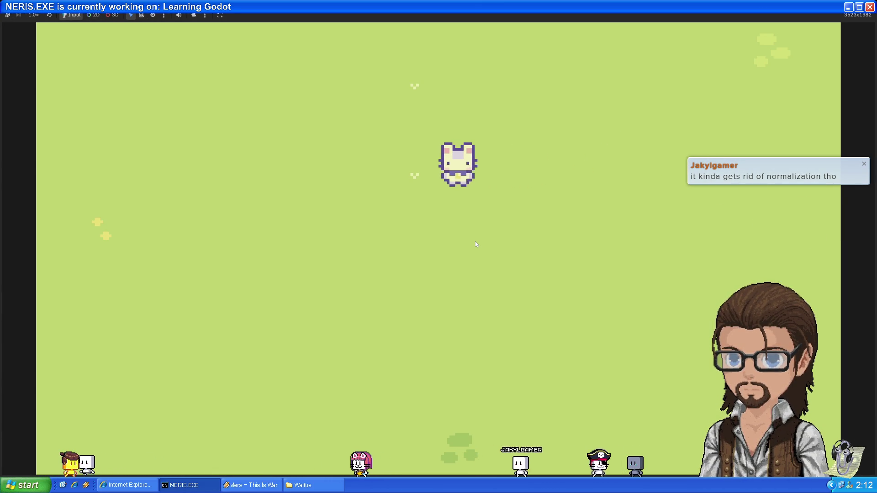
key(Up)
key(Right)
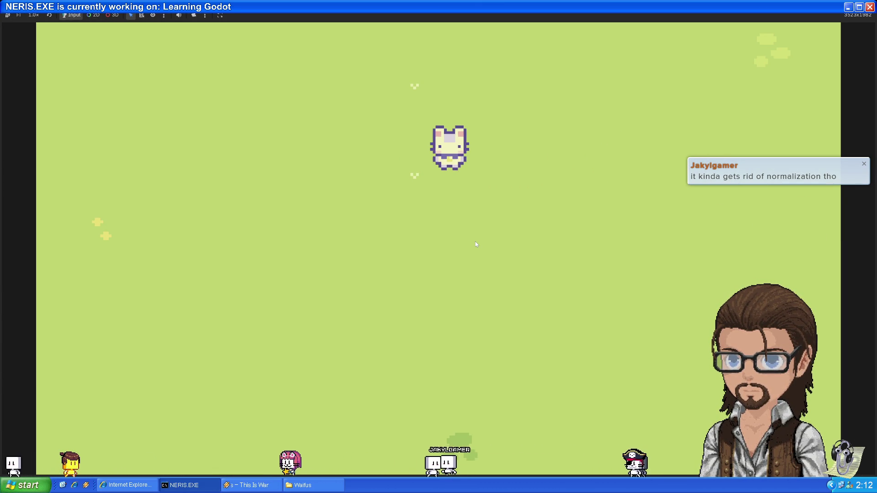
key(Left)
key(Left)
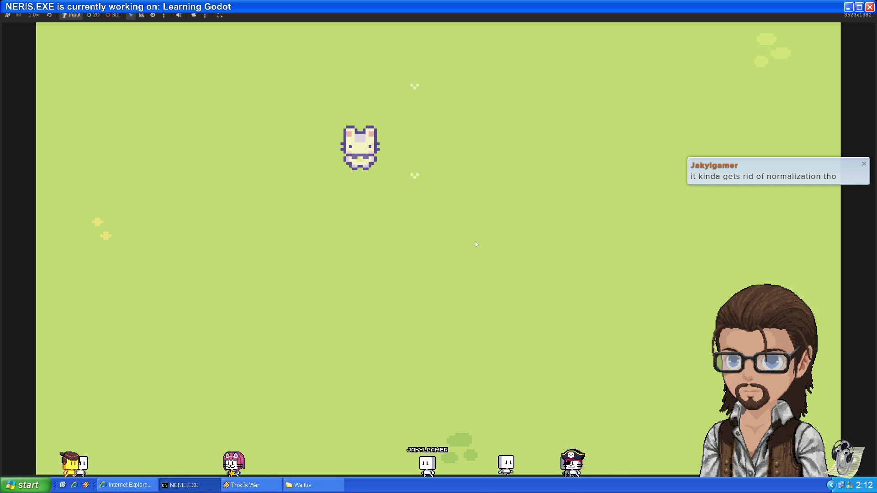
key(Right)
key(Right)
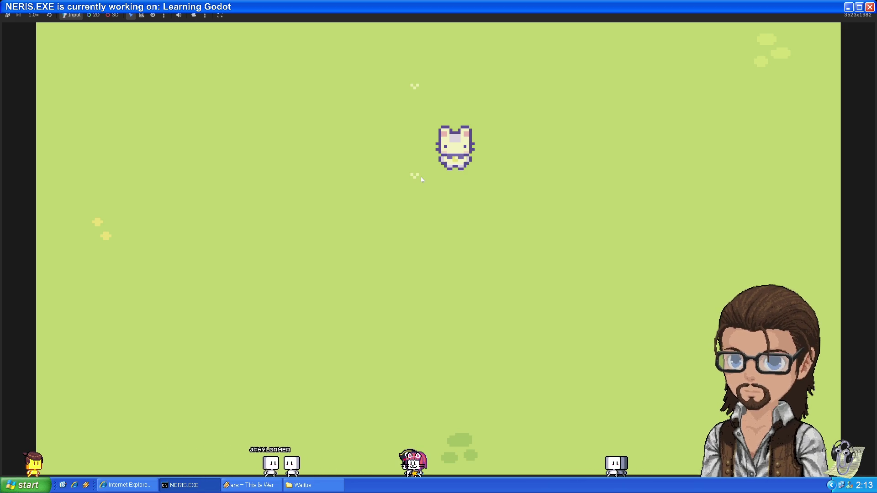
Walk the cat left and right repeatedly, with short nudges and longer walks right, watching for jitter
key(Left)
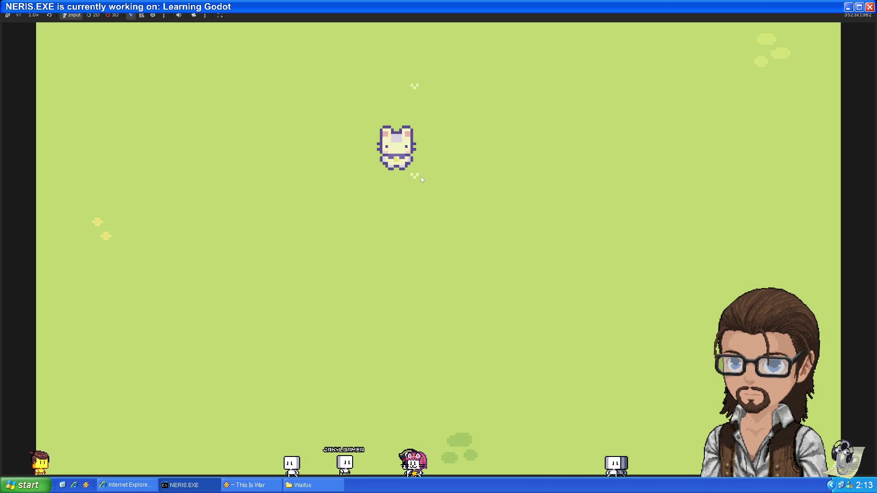
key(Right)
key(Right)
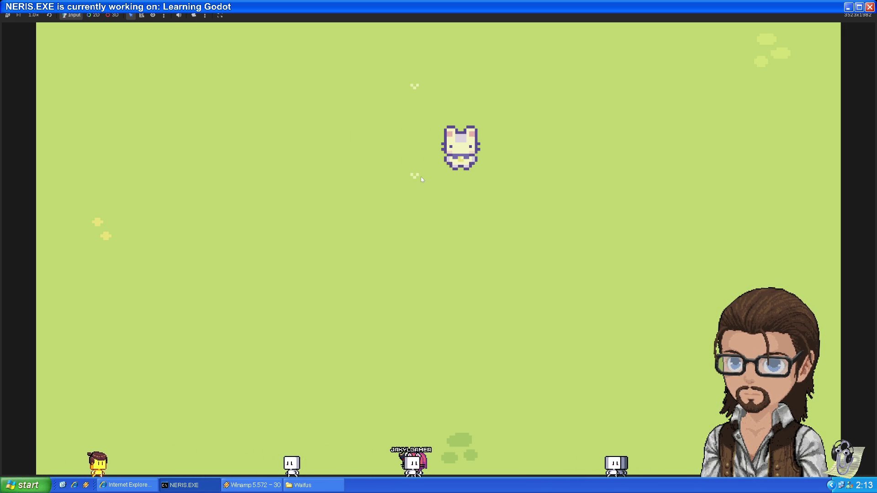
key(Left)
key(Right)
key(Left)
key(Right)
key(Left)
key(Right)
key(Right)
key(Left)
key(Right)
key(Left)
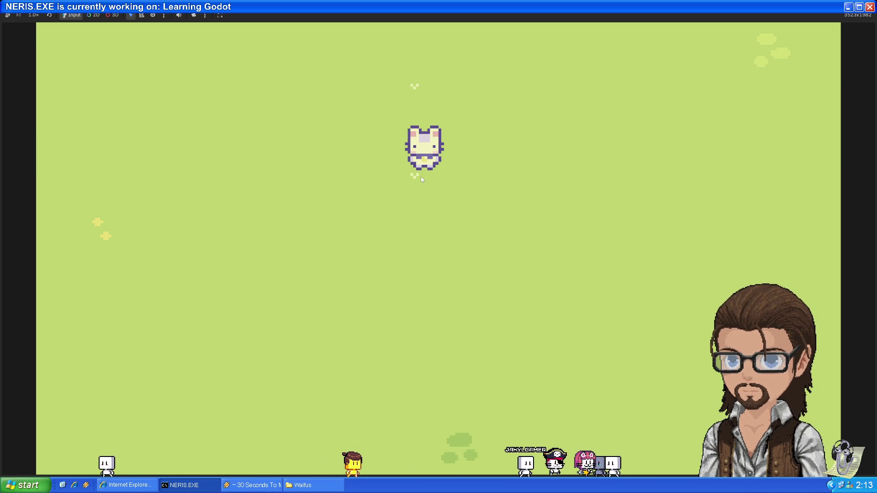
key(Right)
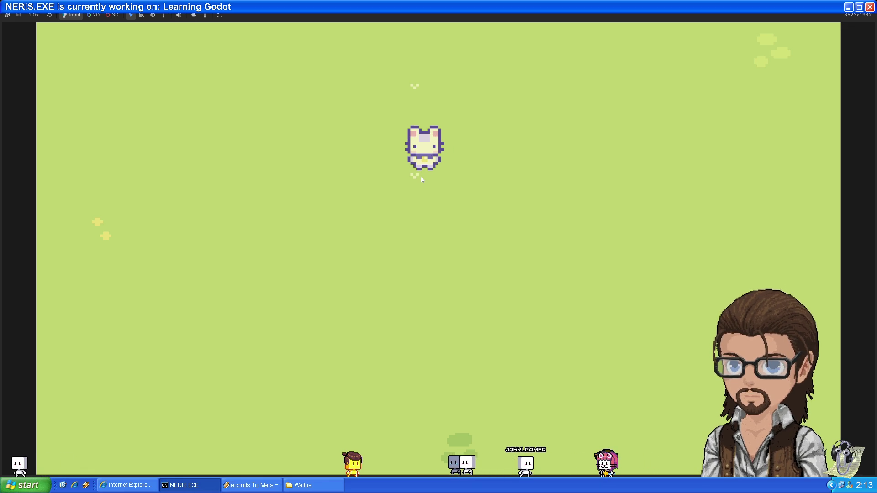
key(Right)
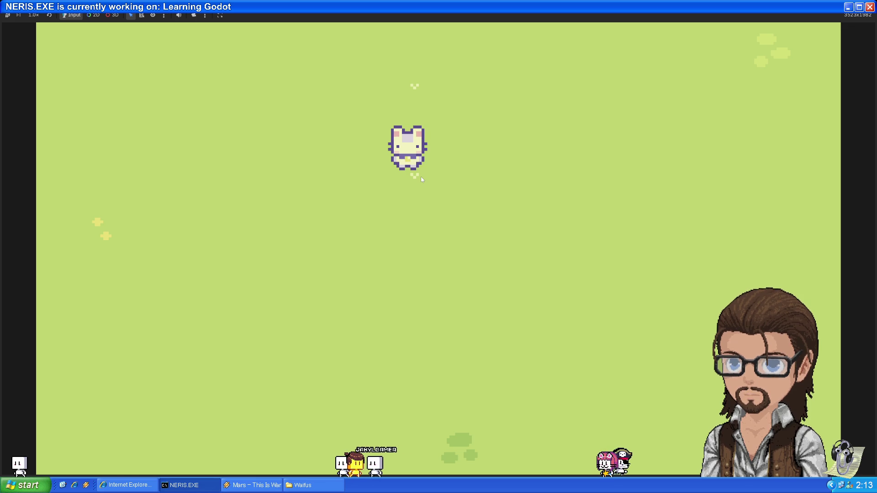
key(Right)
Steer the cat in all directions, including rapid diagonals, to test the camera for jitter
key(Down)
key(Left)
key(Up)
key(Right)
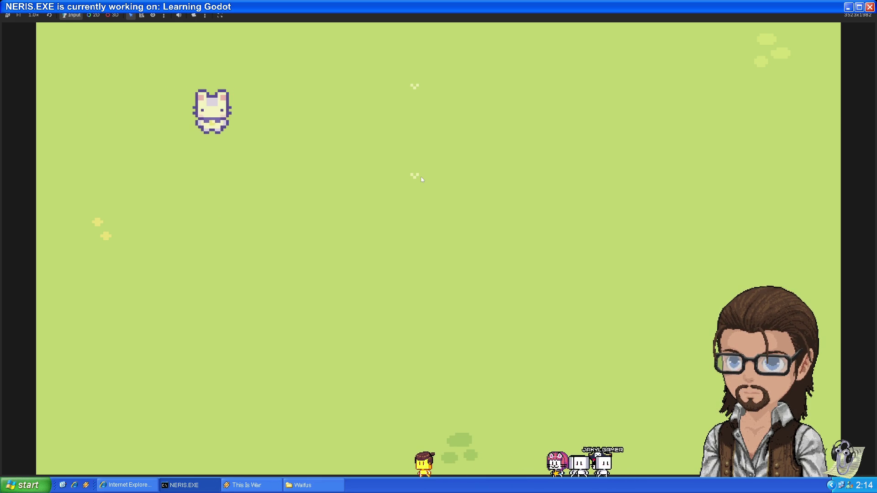
key(Right)
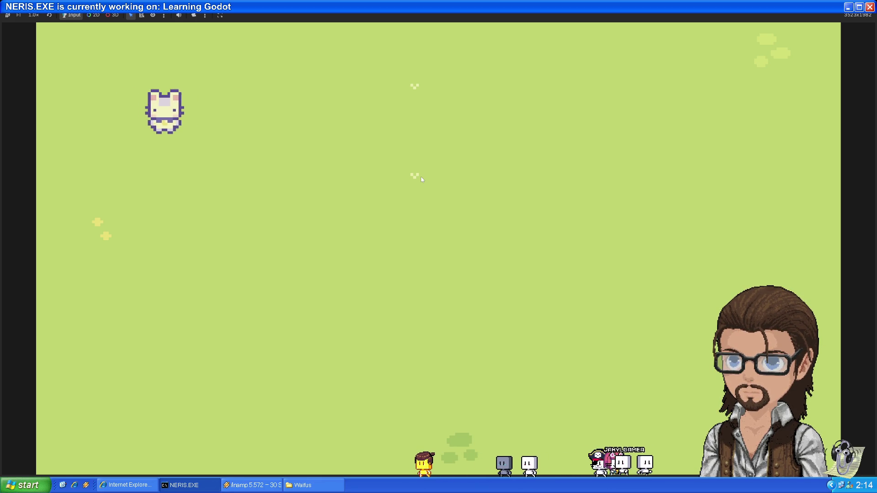
key(Left)
key(Left)
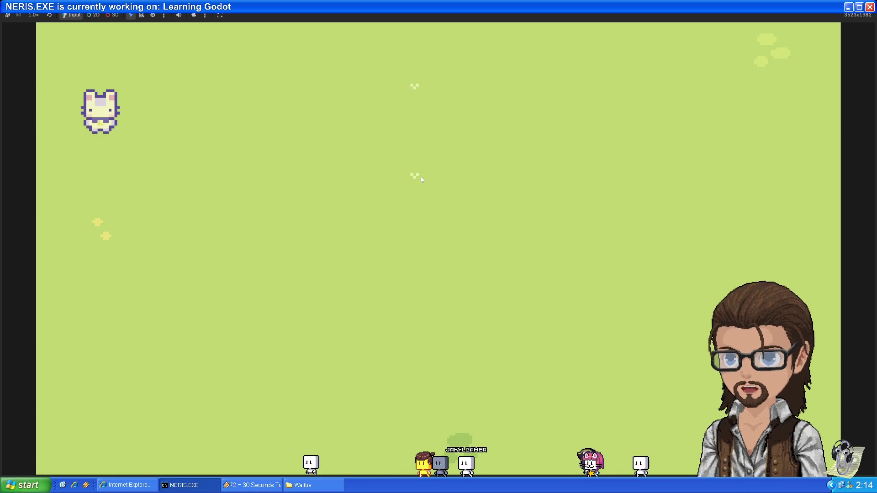
key(Right)
key(Down)
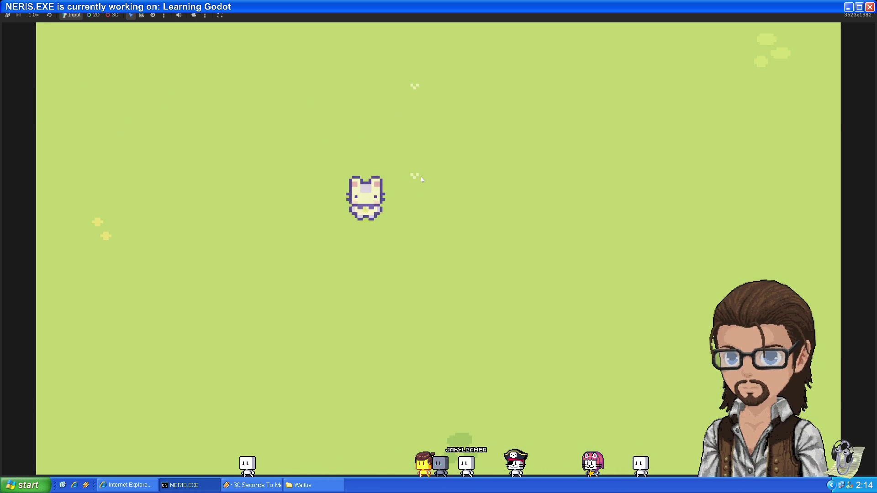
key(Up)
key(Right)
key(Down)
key(Left)
key(Up)
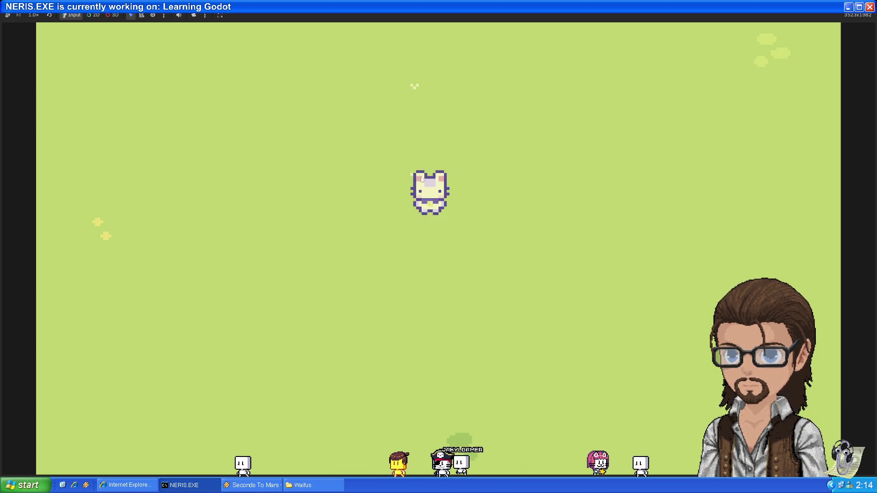
key(Up)
key(Left)
key(Right)
key(Down)
key(Up)
key(Left)
key(Up)
key(Left)
key(Right)
key(Down)
key(Up)
key(Right)
key(Left)
key(Up)
key(Down)
key(Left)
key(Right)
key(Left)
key(Right)
key(Left)
key(Up)
key(Right)
key(Down)
key(Left)
key(Up)
key(Right)
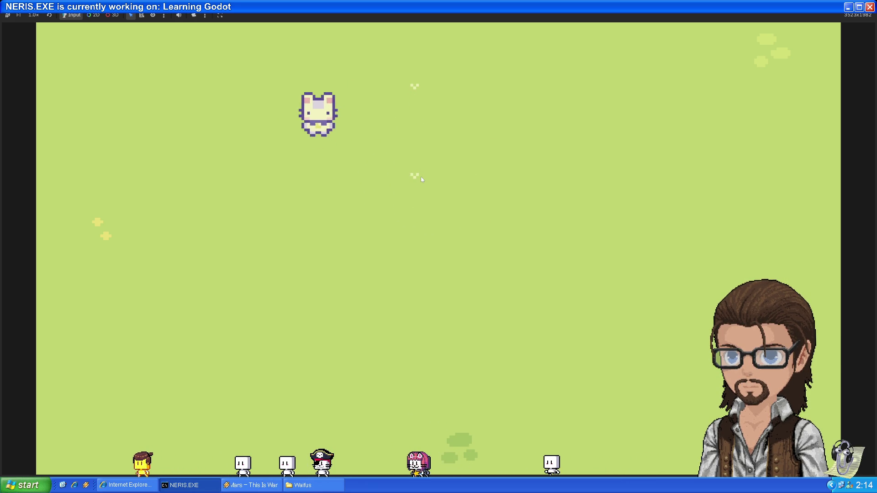
Walk the cat right and left a few more times, then stop the game with F8
key(Right)
key(Left)
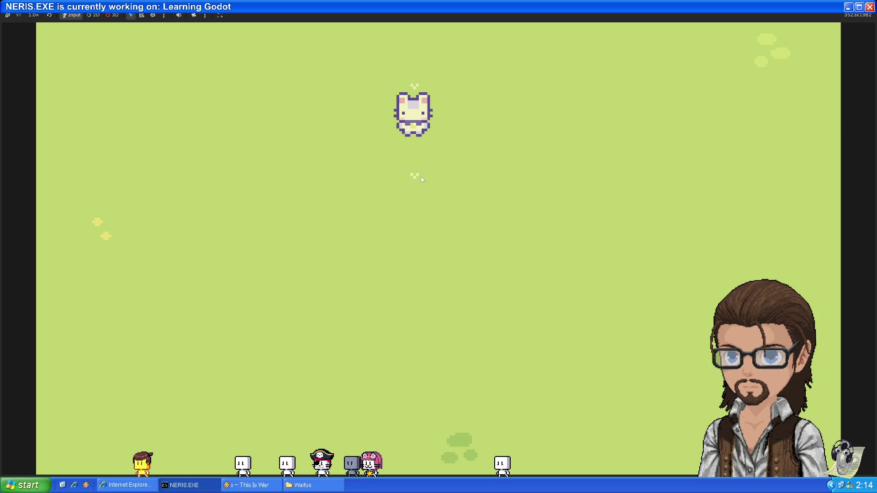
key(Right)
key(Left)
key(Right)
key(Right)
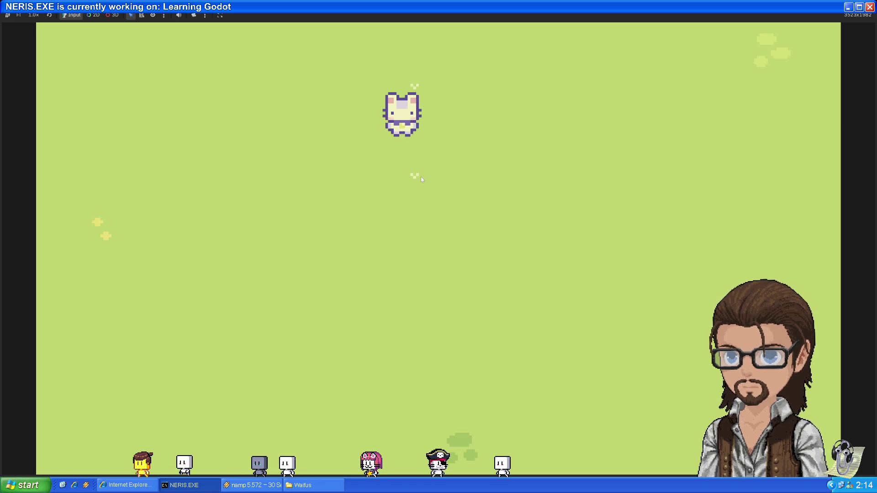
key(F8)
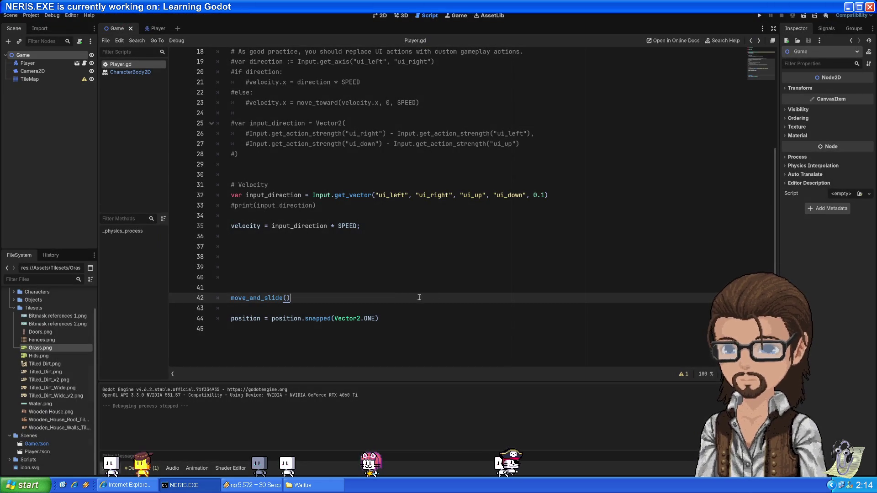
Delete the position snapping line below move_and_slide() in Player.gd
click(374, 276)
click(345, 227)
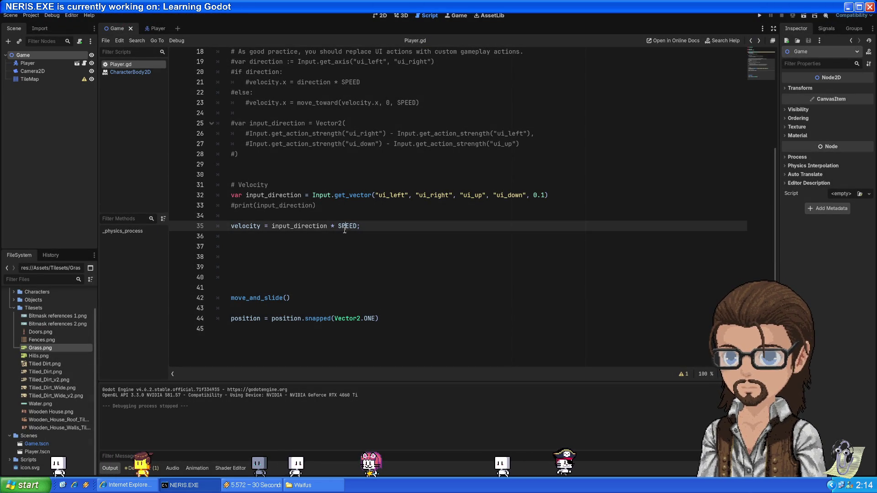
double_click(315, 227)
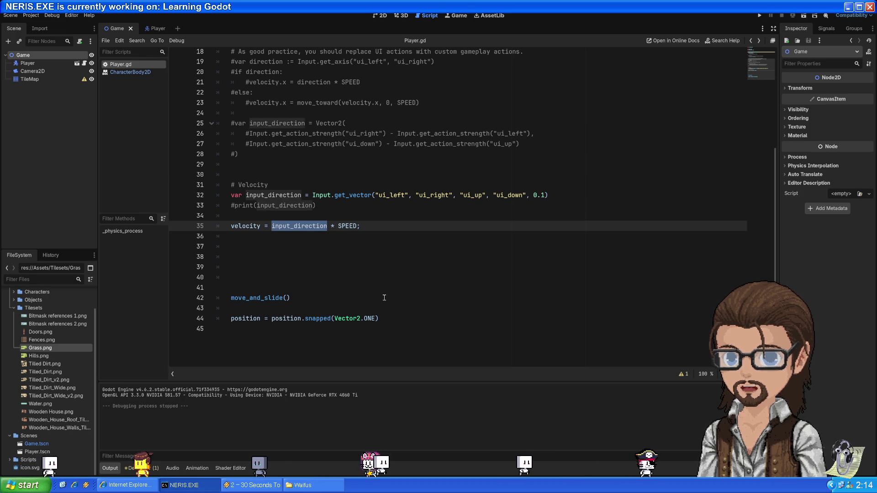
drag(395, 317, 380, 298)
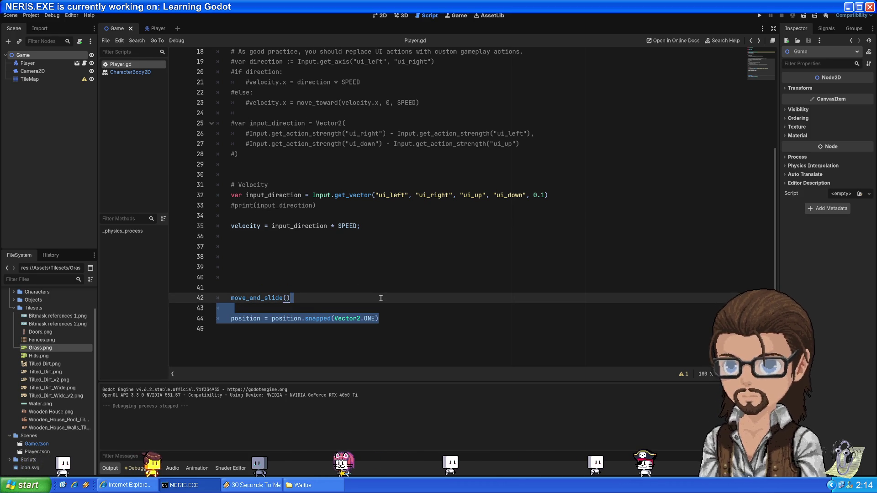
key(BackSpace)
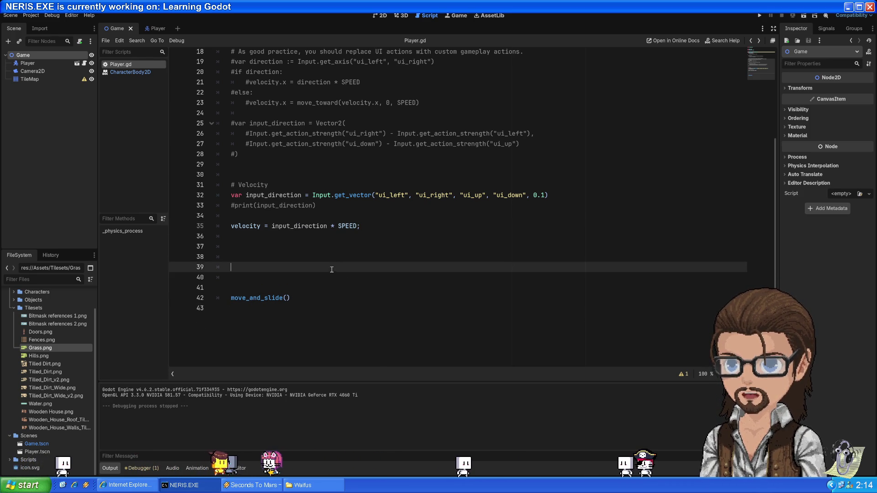
Remove the extra blank line so move_and_slide() sits on line 41, and run the project
click(380, 228)
mouse_move(321, 246)
mouse_down()
mouse_move(293, 278)
mouse_move(313, 297)
mouse_move(307, 305)
mouse_up()
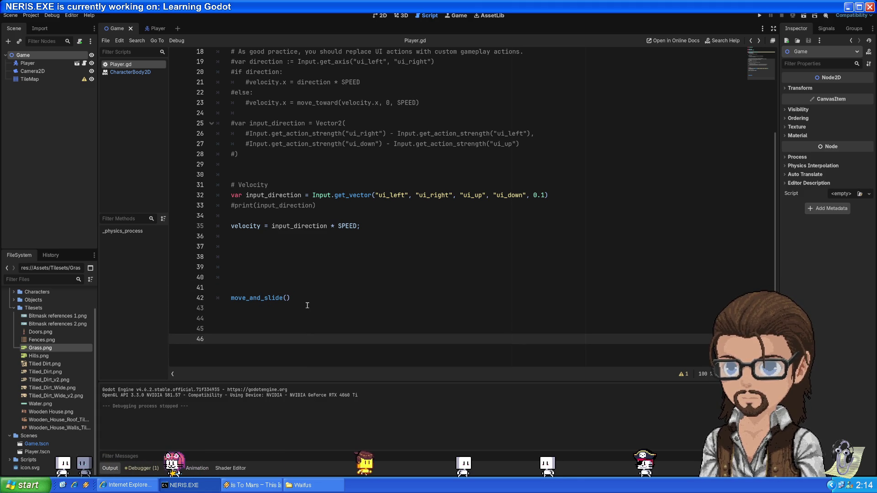
click(253, 291)
key(BackSpace)
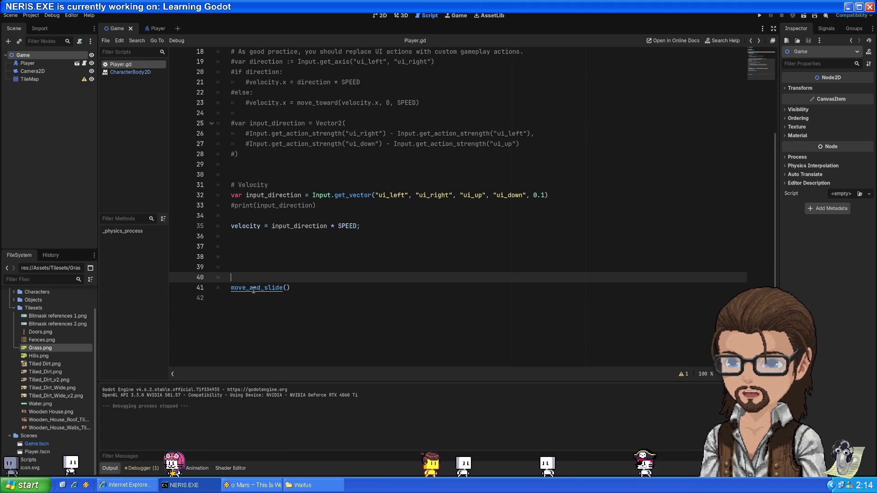
click(758, 17)
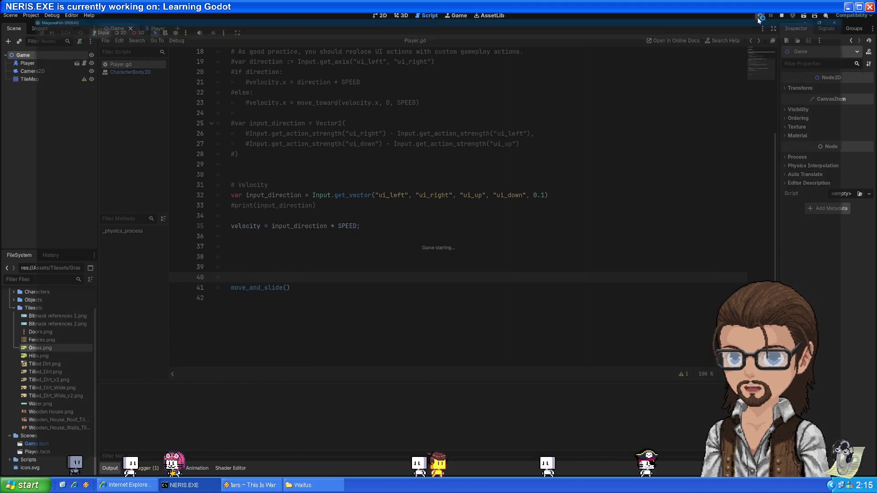
Walk the cat left across the grass, then steer it in several directions including up-right
key(Left)
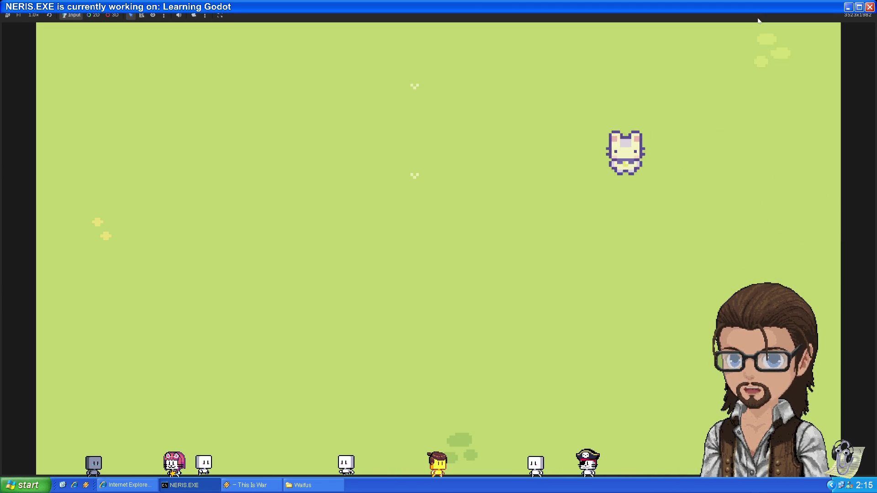
key(Up)
key(Right)
key(Left)
key(Down)
key(Down)
key(Up)
key(Right)
key(Up)
key(Right)
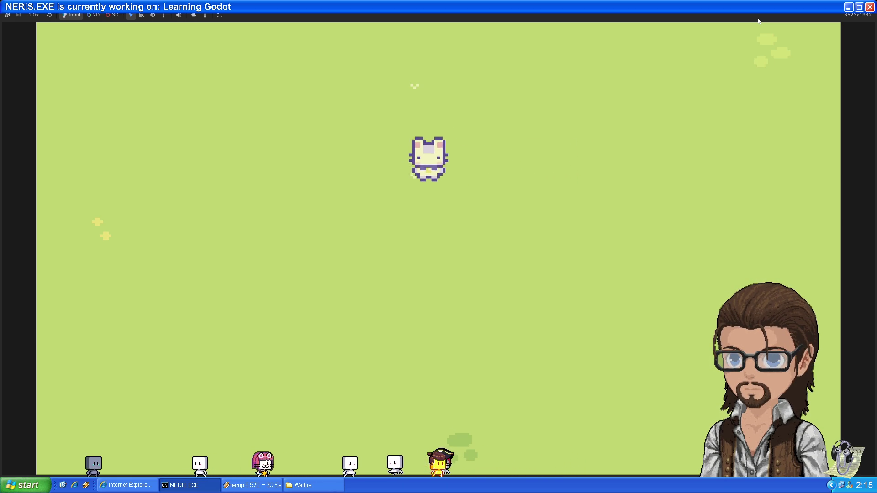
key(Left)
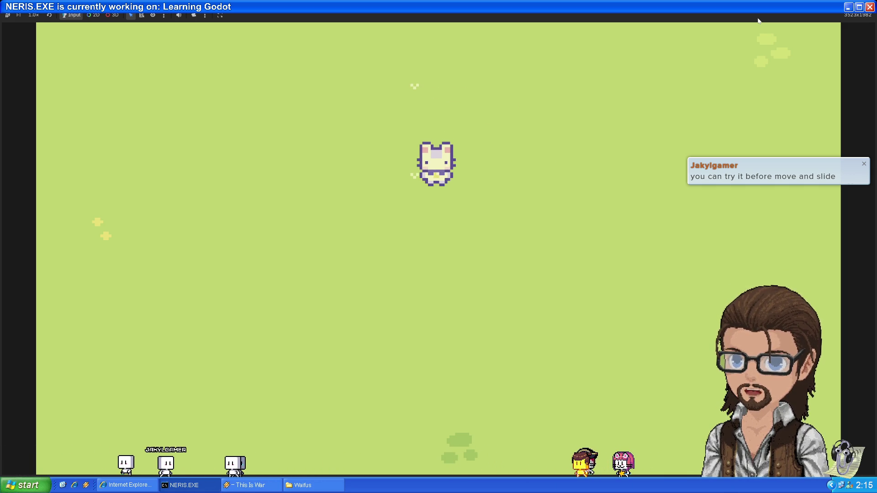
Move the cat up and to the left twice, then stop the game with F8
key(Left)
key(Up)
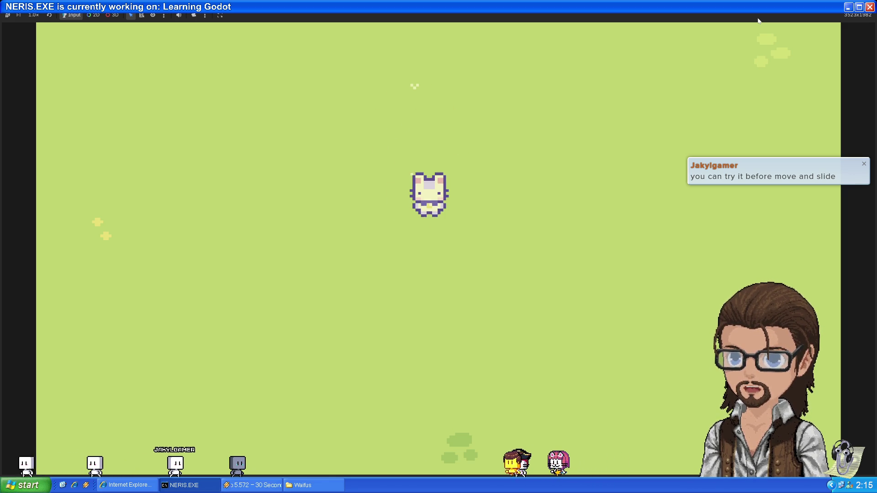
key(Left)
key(Up)
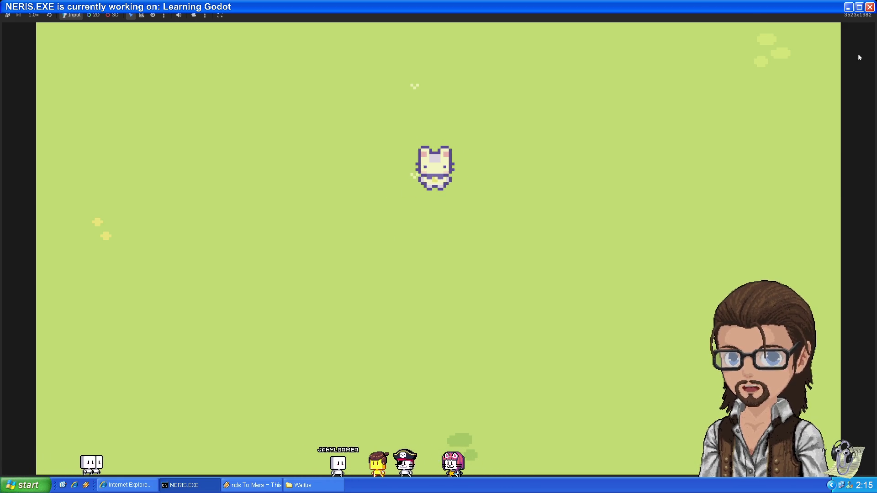
key(F8)
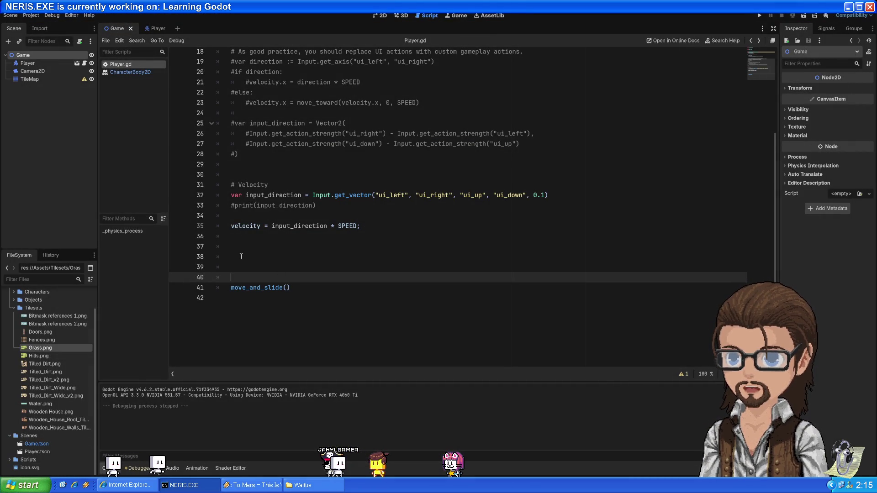
Restore position = position.snapped(Vector2.ONE) on line 41 via undo/redo, then run the project
click(306, 287)
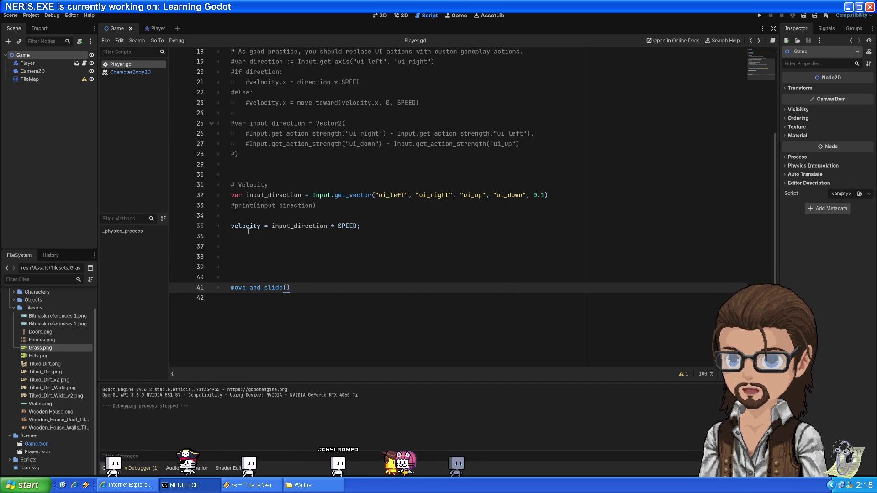
click(314, 277)
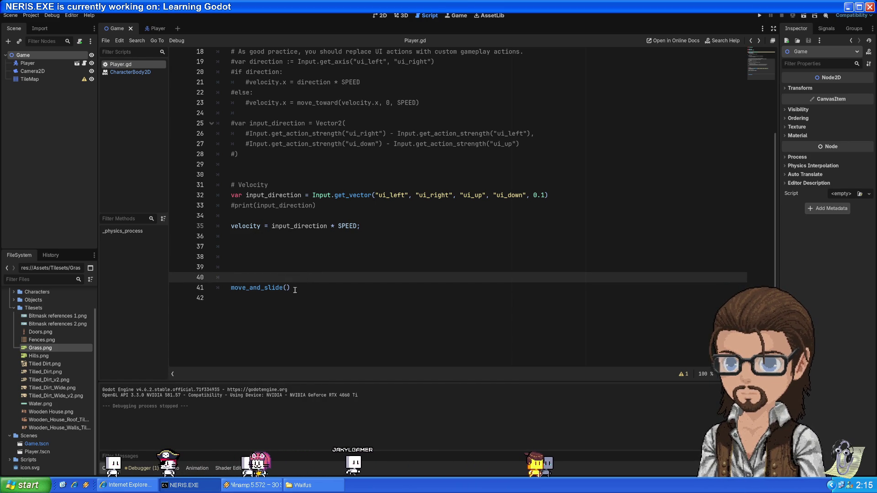
click(320, 256)
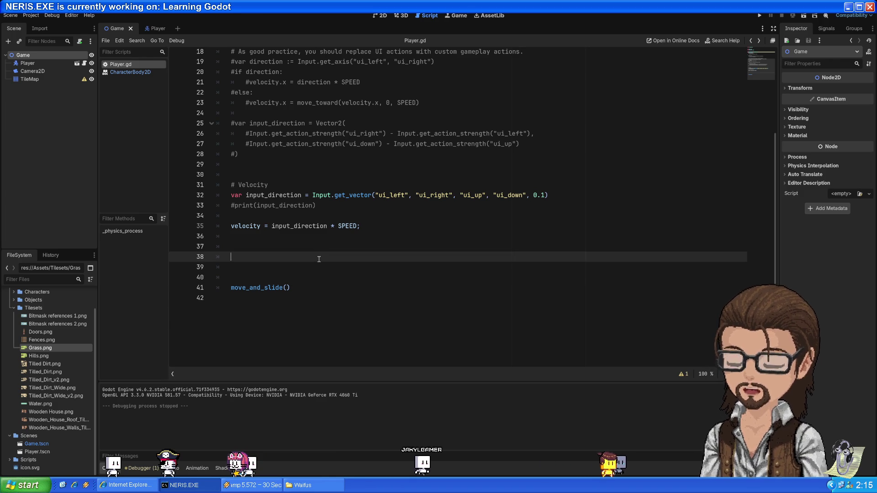
key(ctrl+z)
key(ctrl+z)
key(ctrl+z)
key(ctrl+z)
key(ctrl+z)
key(ctrl+z)
click(313, 268)
key(ctrl+y)
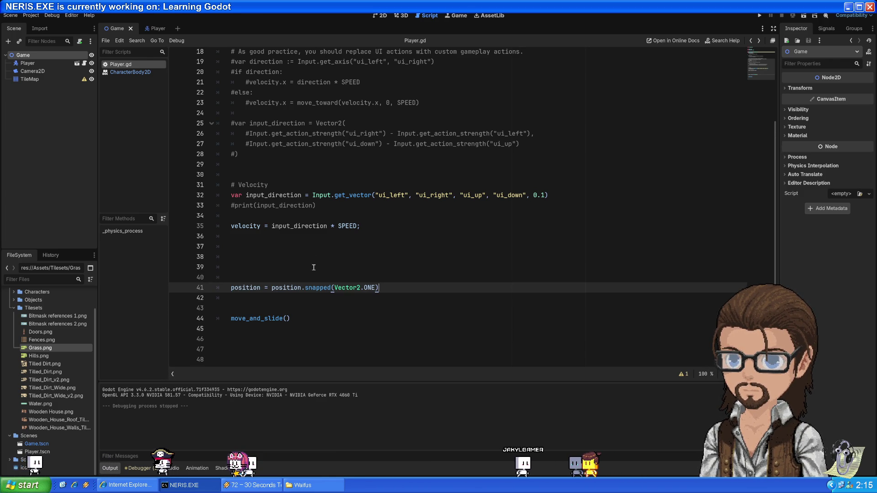
click(760, 17)
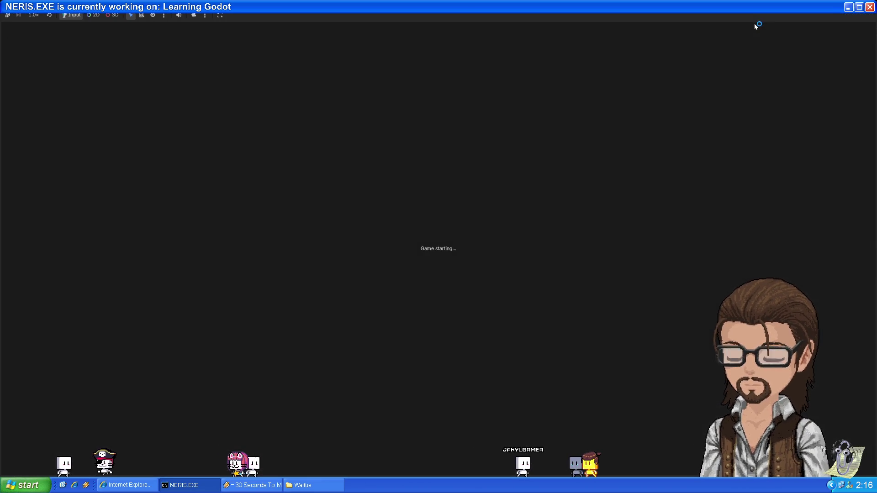
Walk the cat left, up to the top edge, along the top, then diagonally down-right
key(Left)
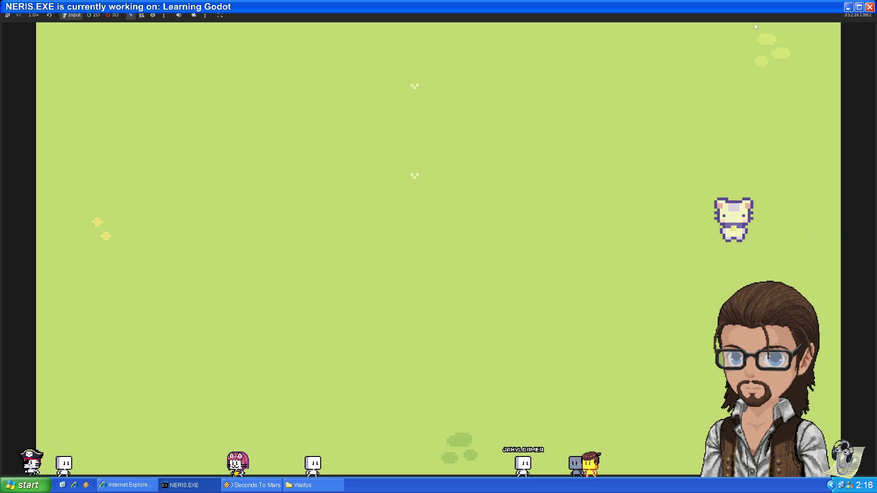
key(Up)
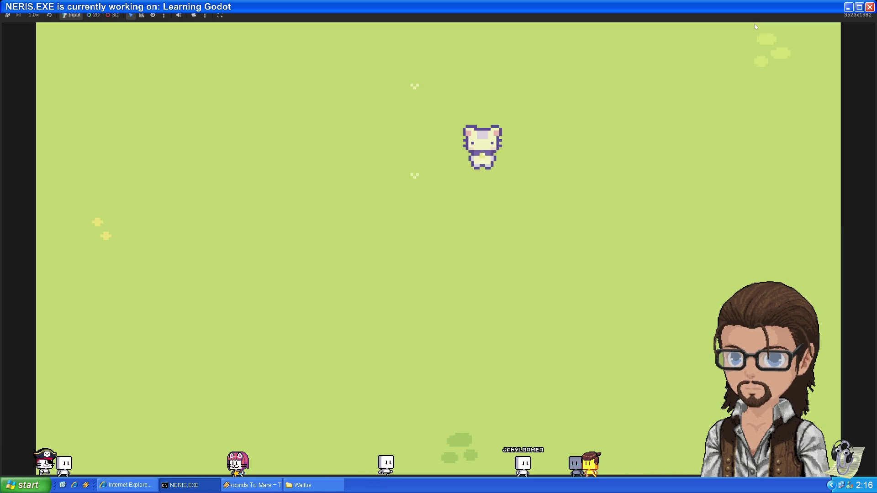
key(Right)
key(Left)
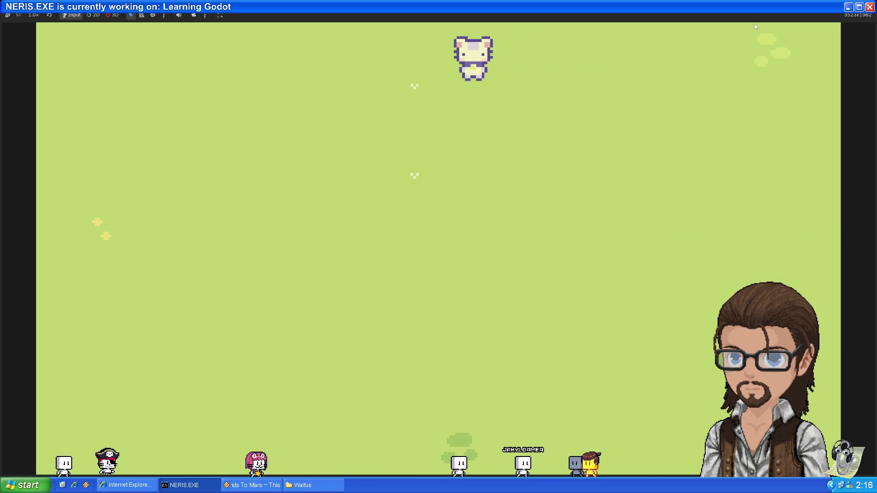
key(Right)
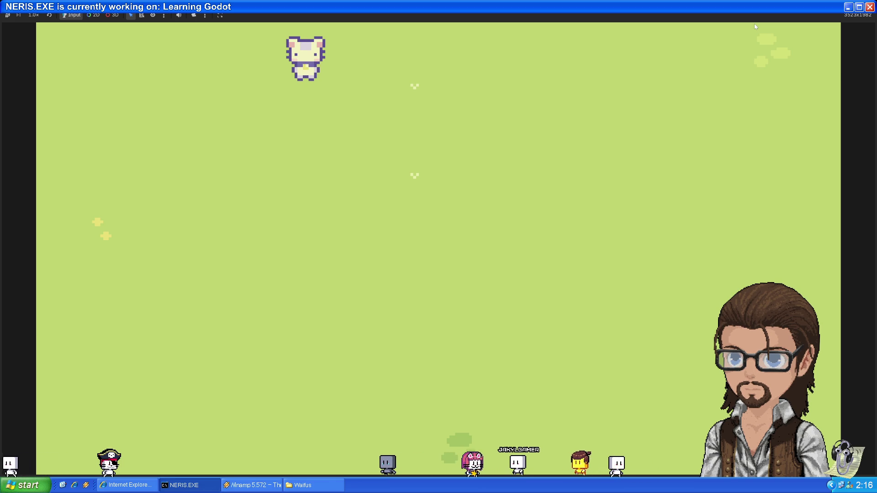
key(Right)
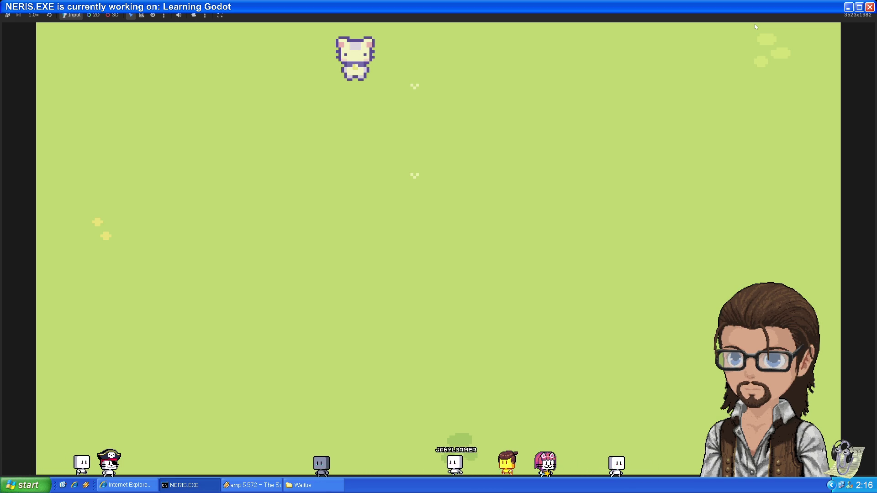
key(Left)
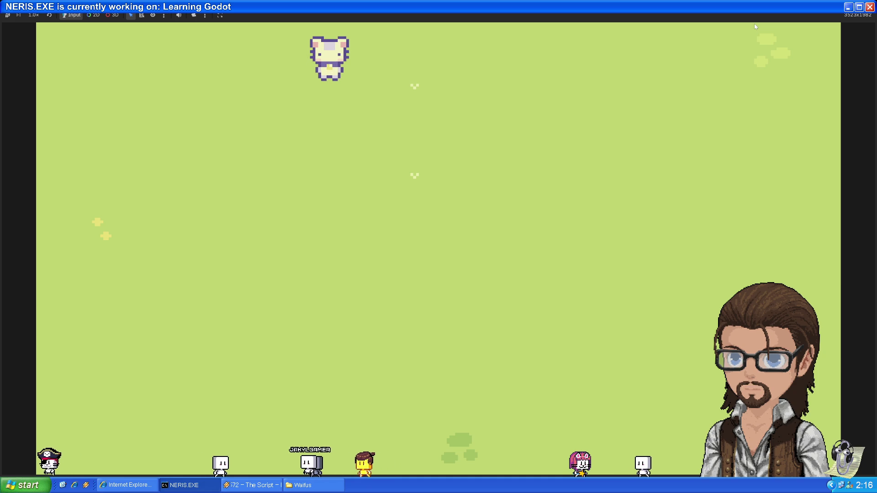
key(Right)
key(Down)
key(Right)
key(Left)
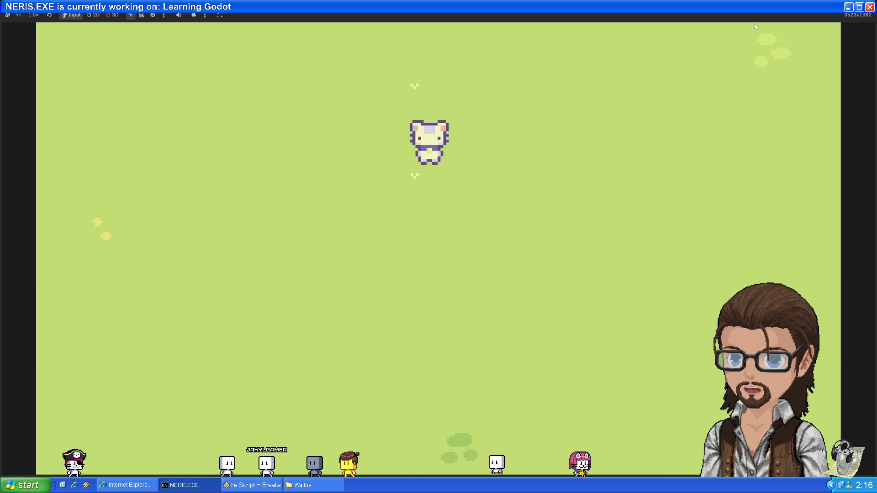
Steer the cat in short quick directions, stop the game, and select 'position' on line 41
key(Left)
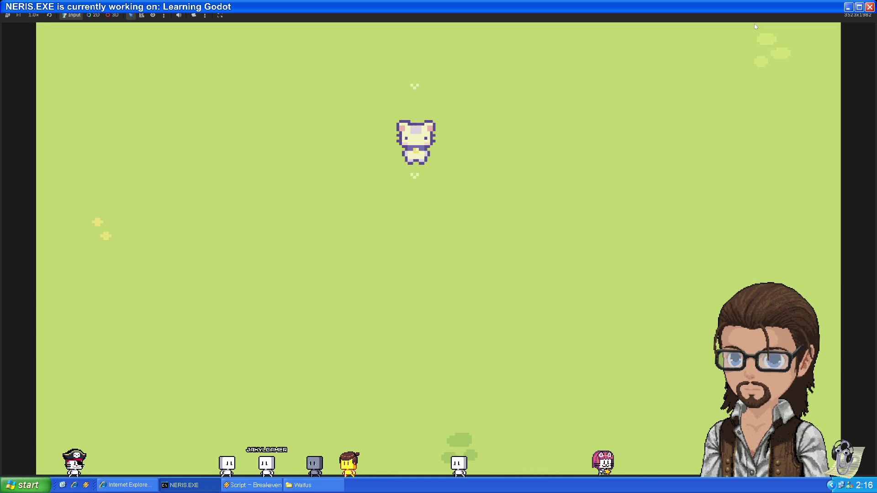
key(Up)
key(Right)
key(Down)
key(Left)
key(Up)
key(Right)
key(Down)
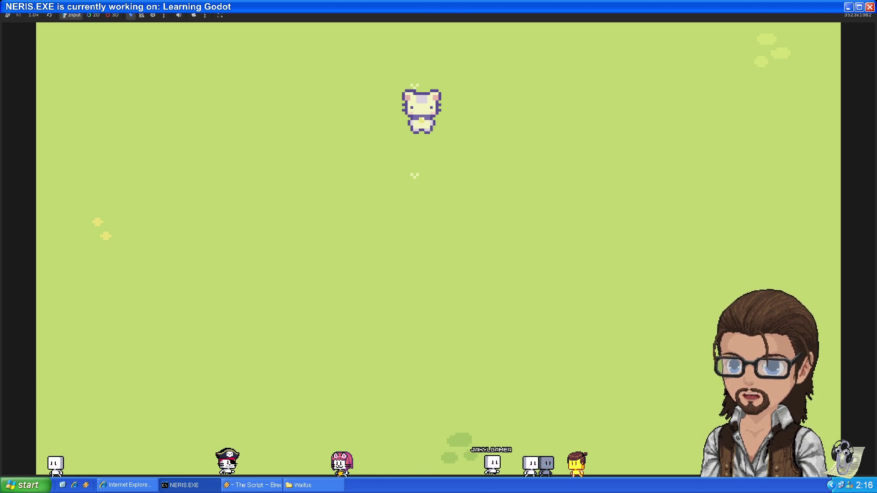
key(F8)
double_click(246, 287)
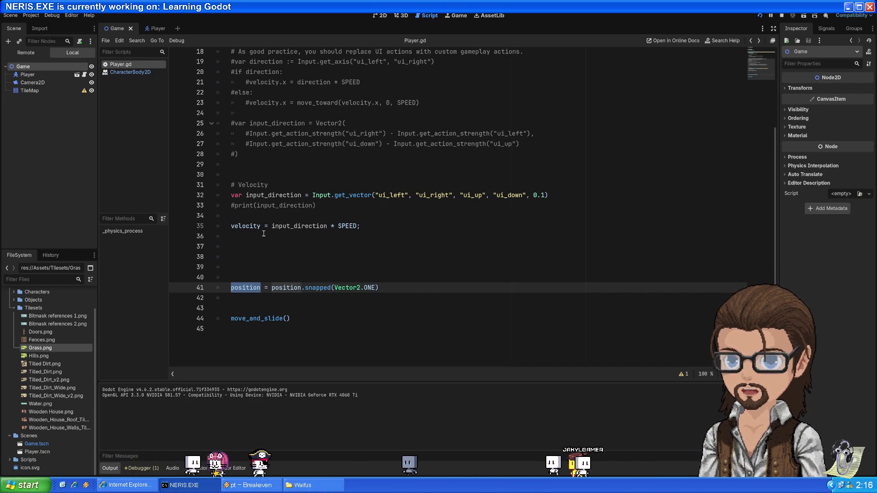
click(241, 227)
click(245, 317)
click(245, 288)
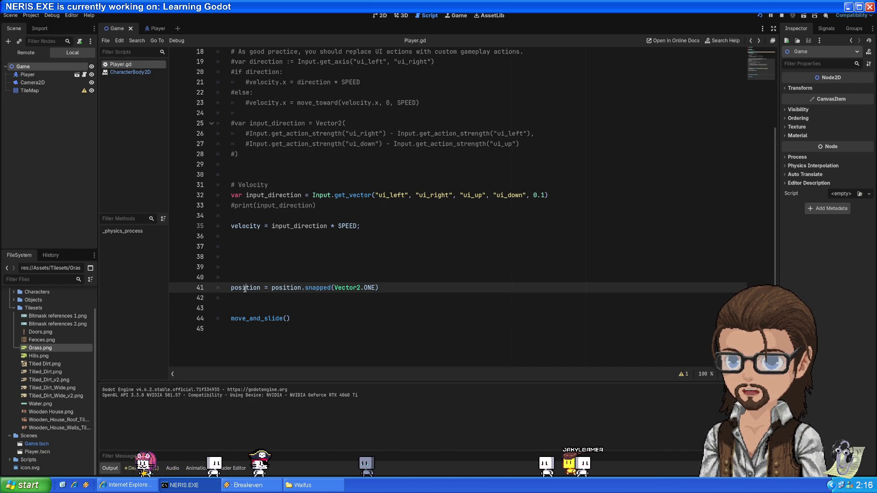
click(254, 266)
click(248, 270)
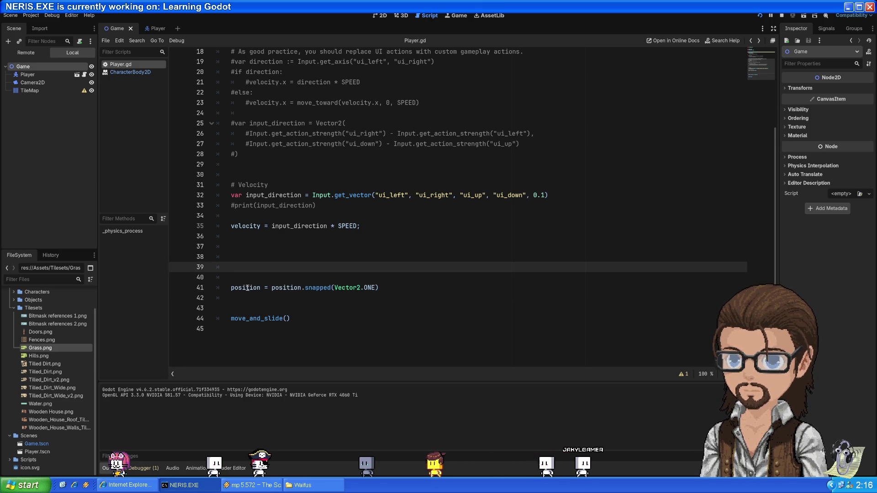
double_click(272, 288)
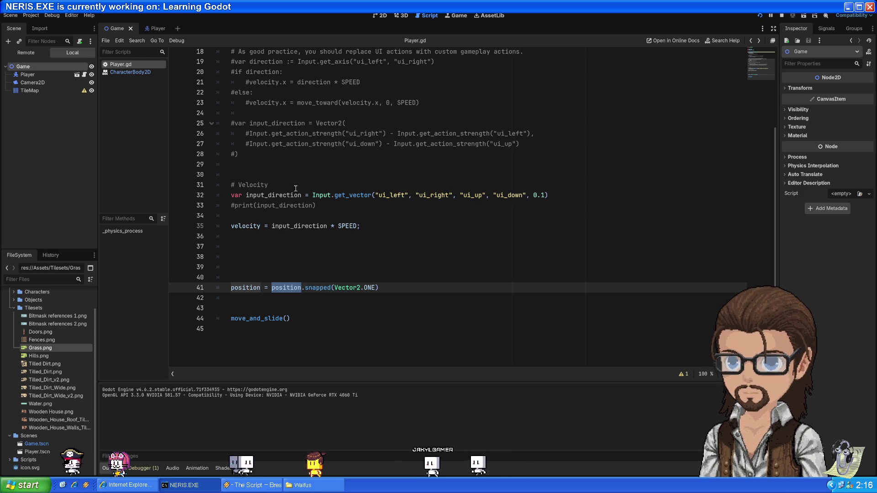
click(254, 225)
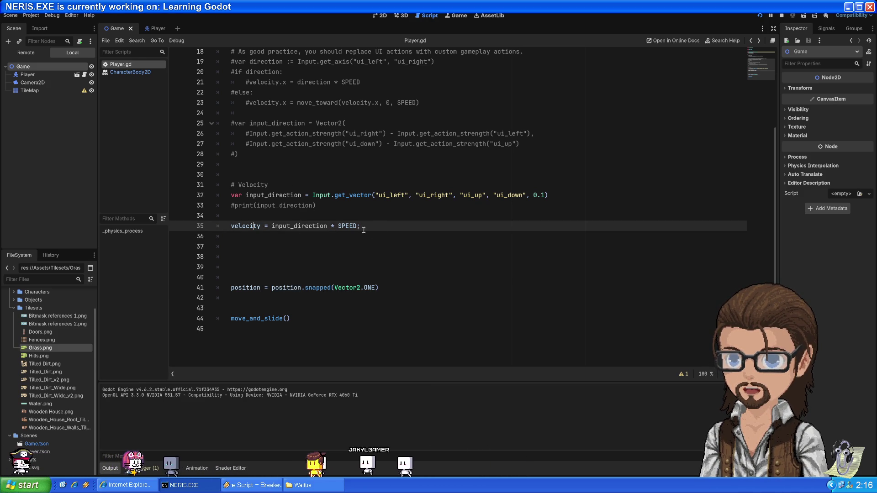
click(342, 250)
drag(342, 255, 216, 216)
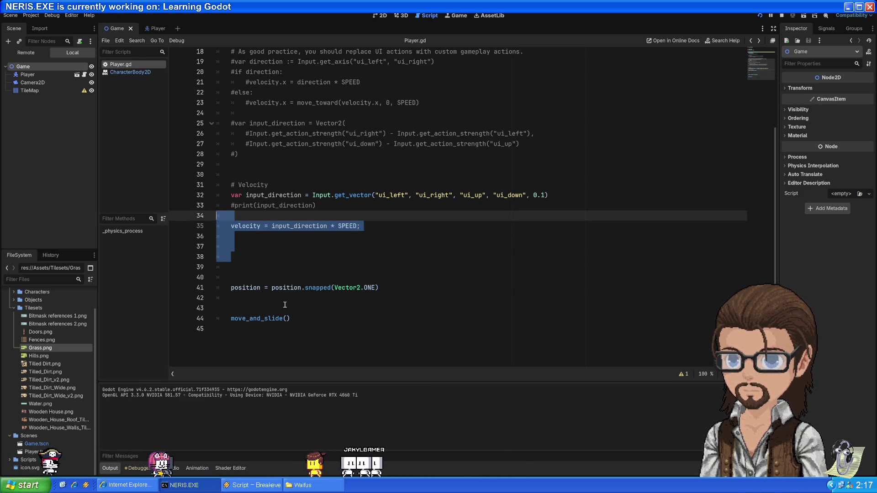
click(245, 249)
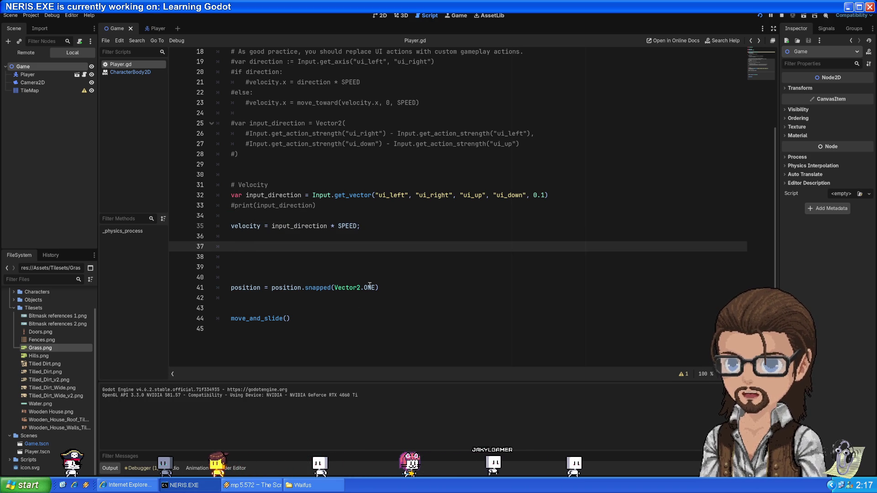
drag(397, 286, 399, 277)
click(232, 289)
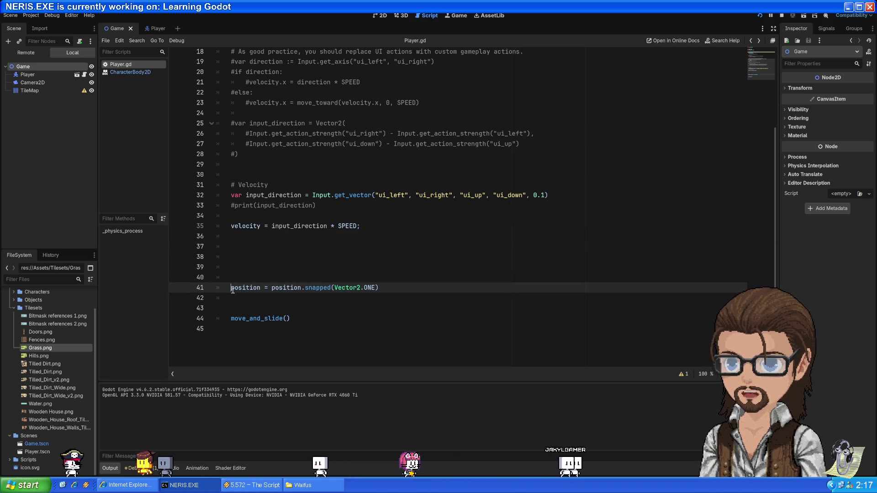
Delete the position snapping line and rerun the game without snapping
key(shift+End)
key(BackSpace)
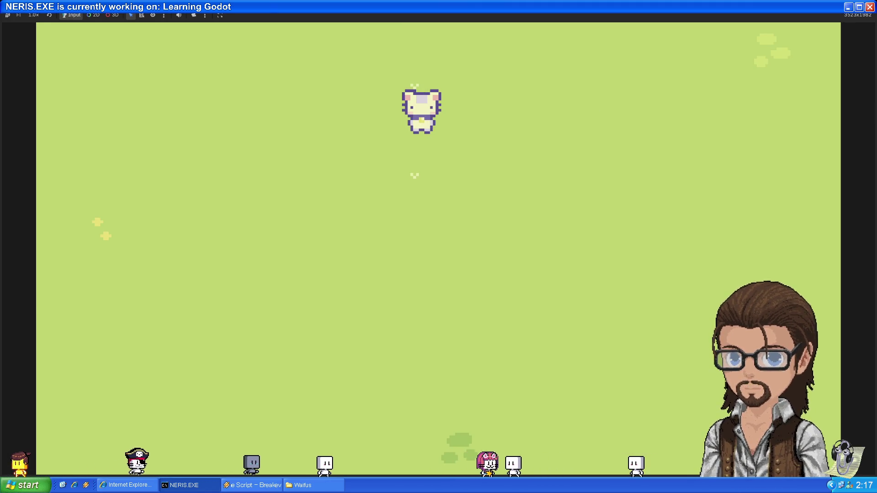
key(alt+F4)
click(760, 15)
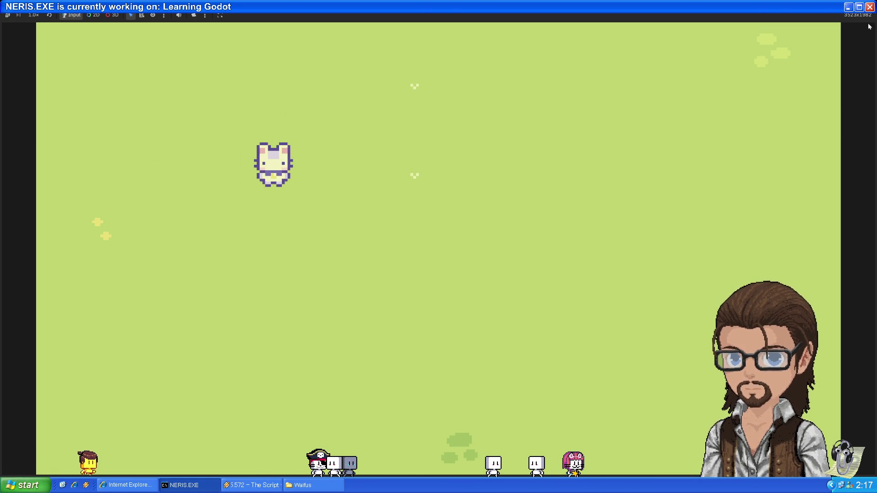
Stop the game and switch to the browser showing the Sprout Lands itch.io page
key(F8)
key(Up)
key(Up)
key(Up)
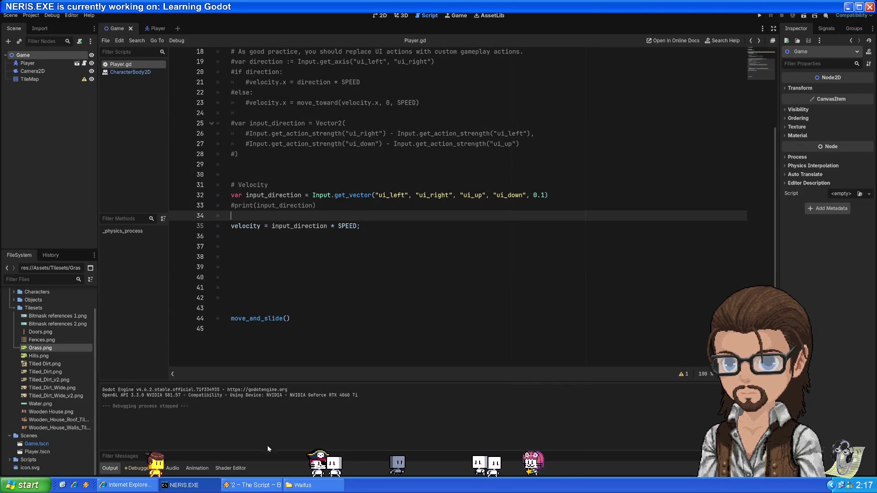
key(alt+Tab)
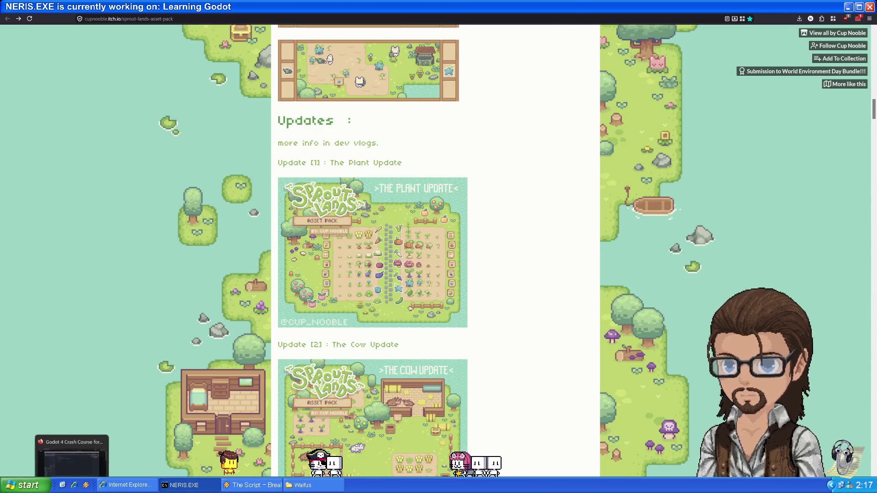
Switch to the YouTube Godot 4 Crash Course tab and resume the video
key(ctrl+Tab)
click(332, 346)
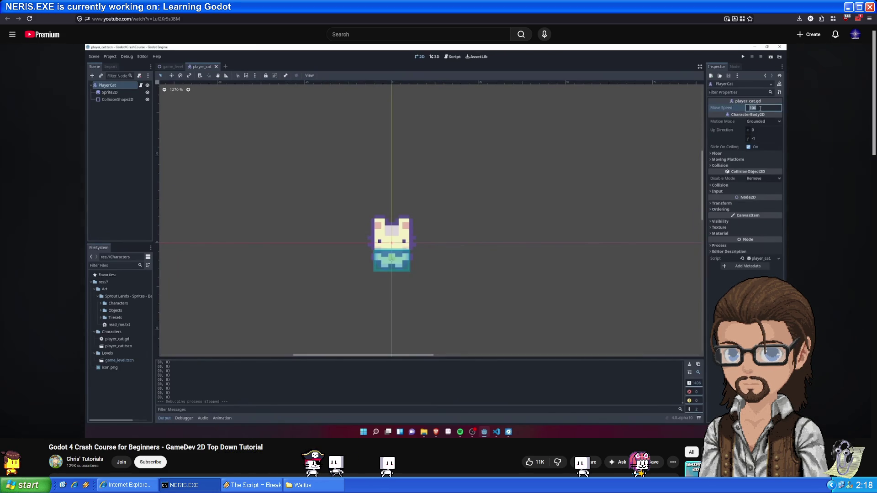
click(515, 221)
key(alt+Tab)
scroll(355, 183, up, 6)
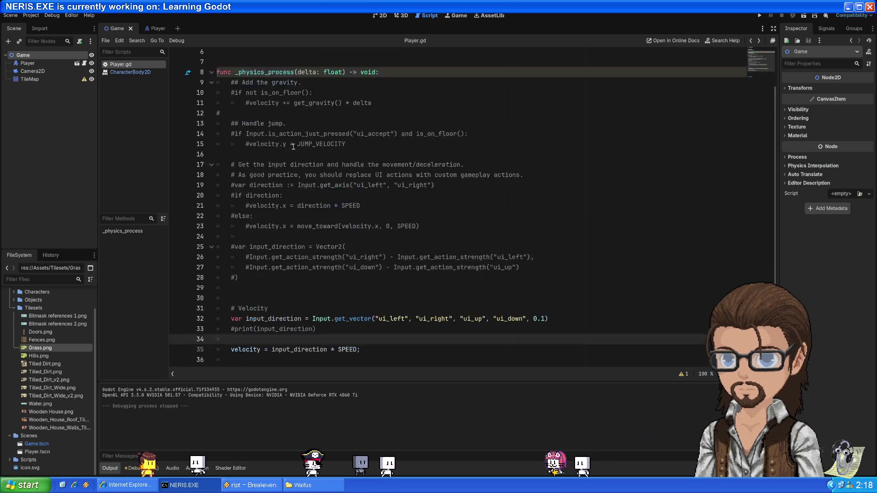
click(355, 109)
key(Return)
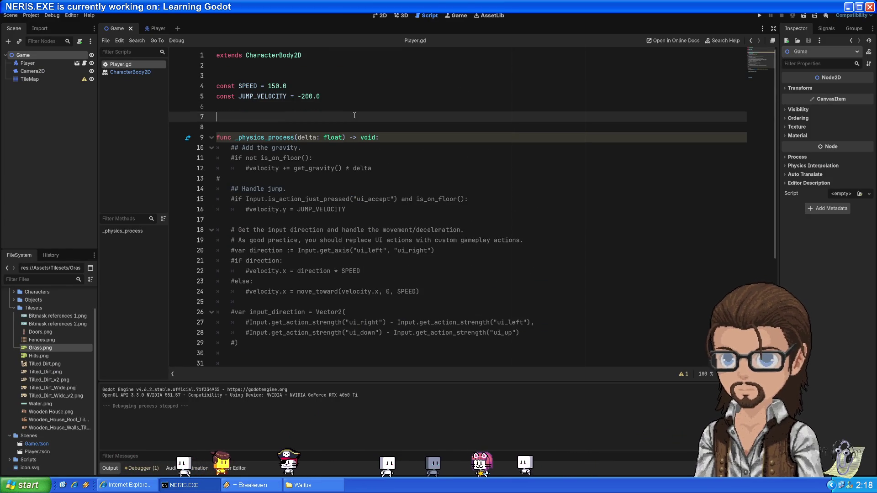
text(@export)
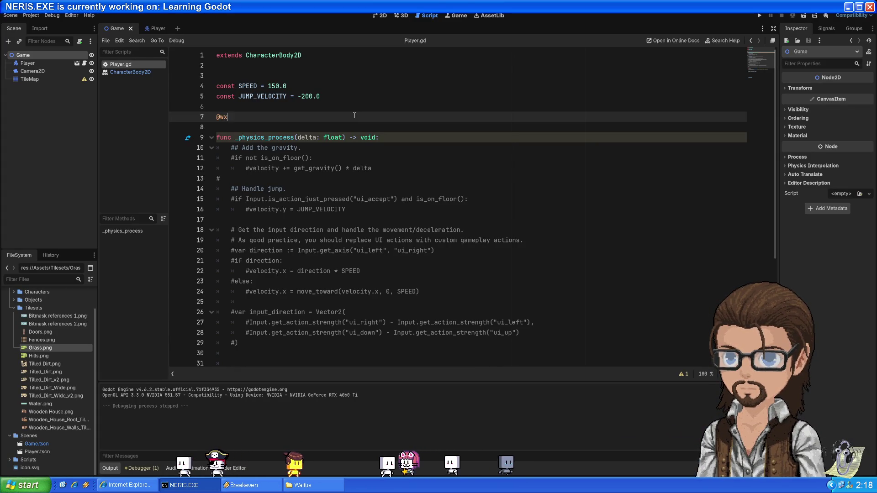
text( move)
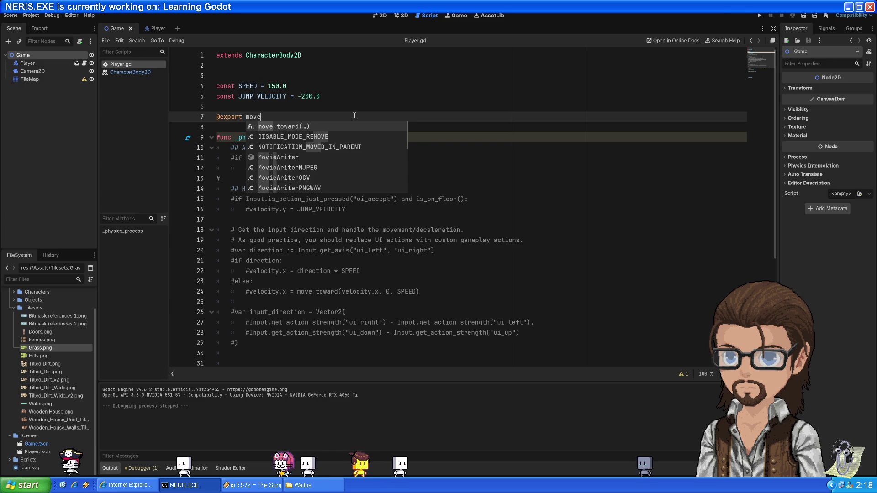
key(alt+Tab)
key(Left)
key(Left)
key(Left)
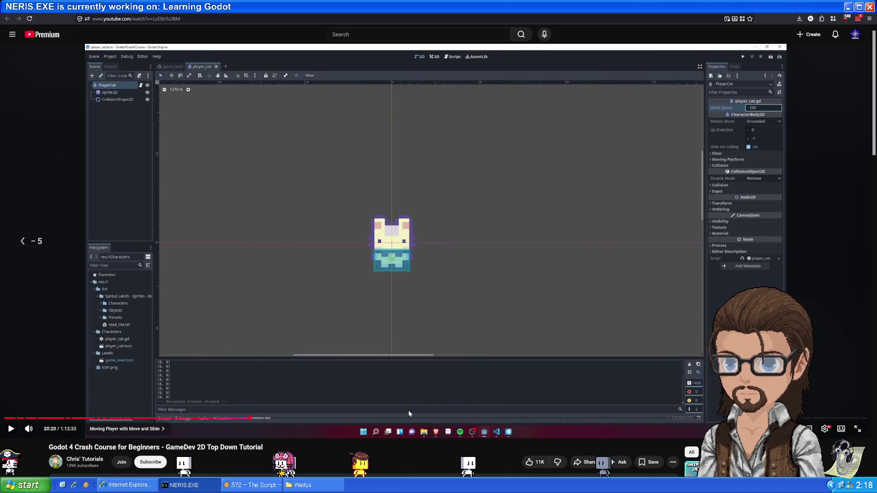
key(alt+Tab)
key(BackSpace)
key(BackSpace)
key(BackSpace)
text(var m,o)
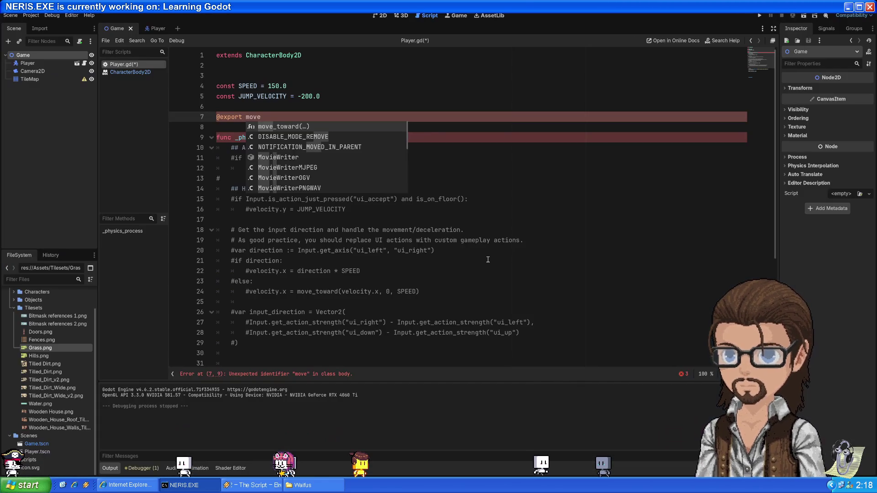
key(BackSpace)
key(BackSpace)
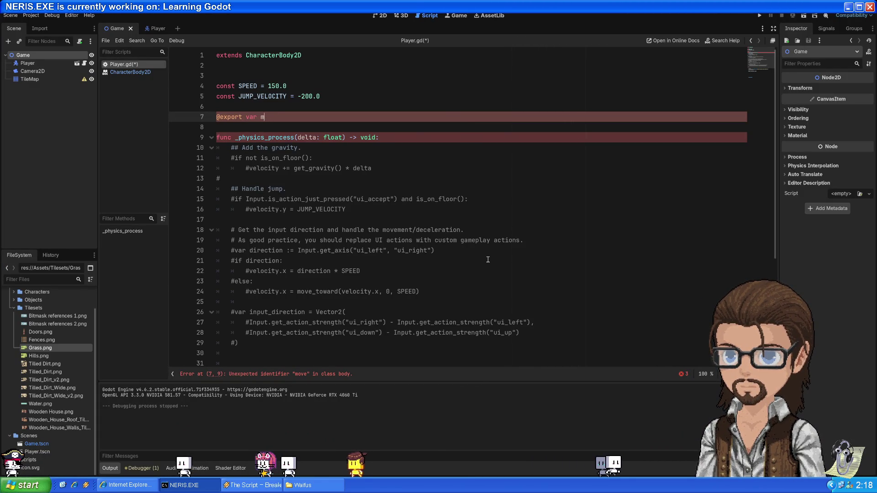
text(eed : )
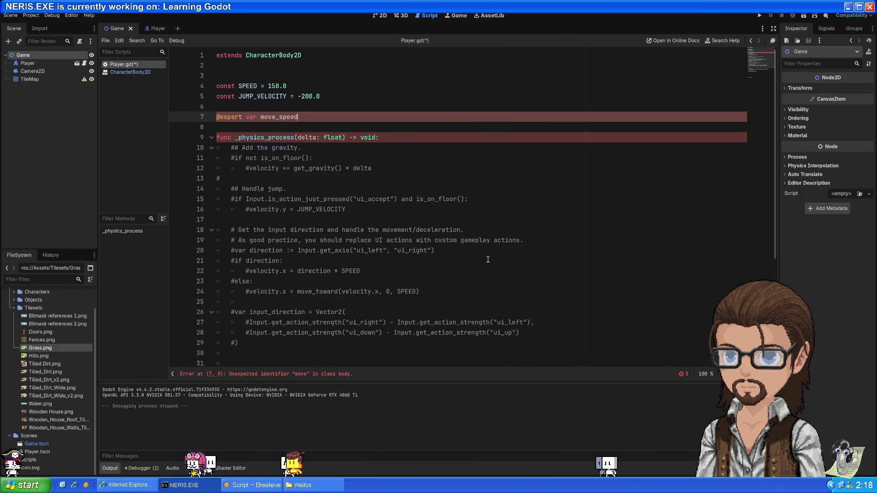
text(float)
Review the tutorial again, then finish the line with '= 150.0' and save Player.gd
key(alt+Tab)
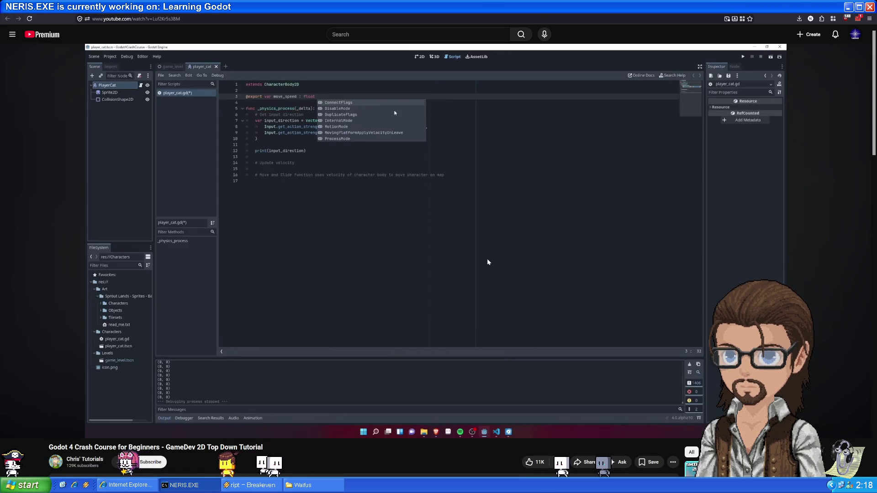
key(space)
key(Up)
key(Up)
key(Up)
key(Up)
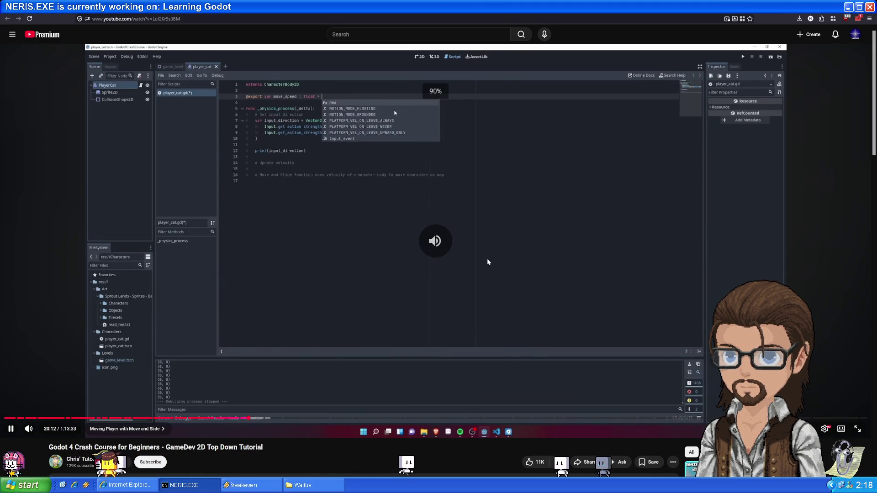
key(Right)
key(Left)
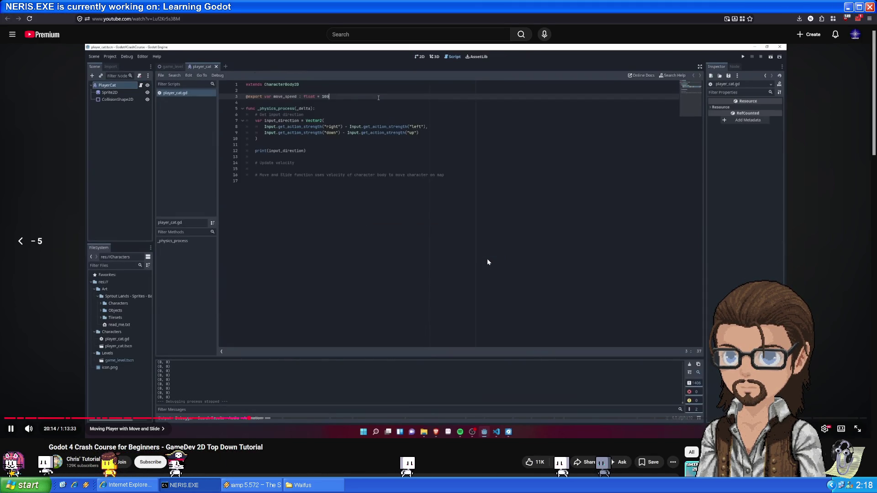
key(space)
key(alt+Tab)
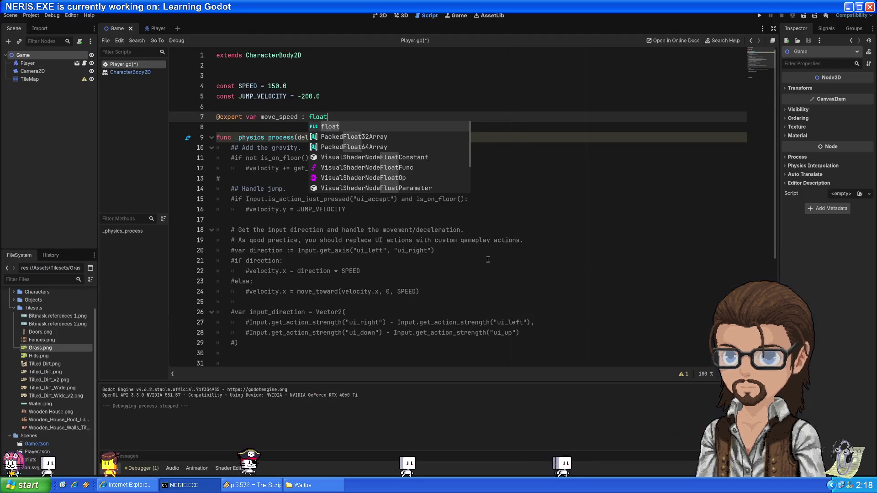
text(= 150.0)
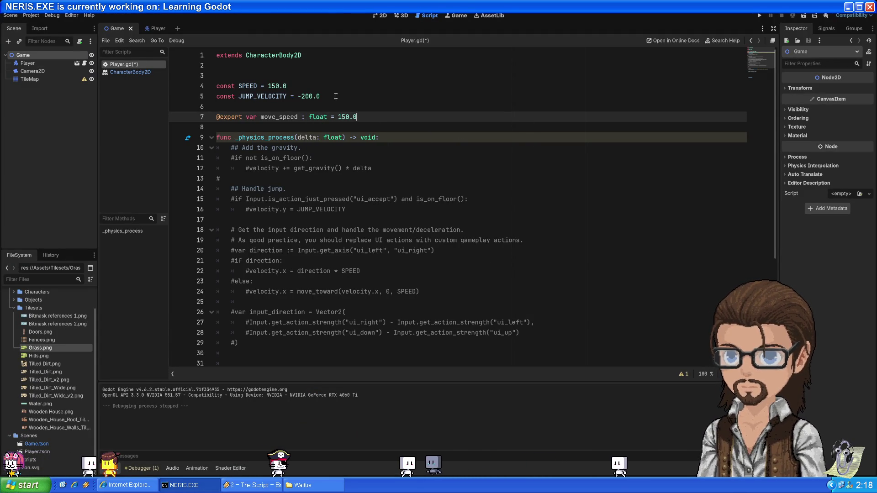
key(ctrl+s)
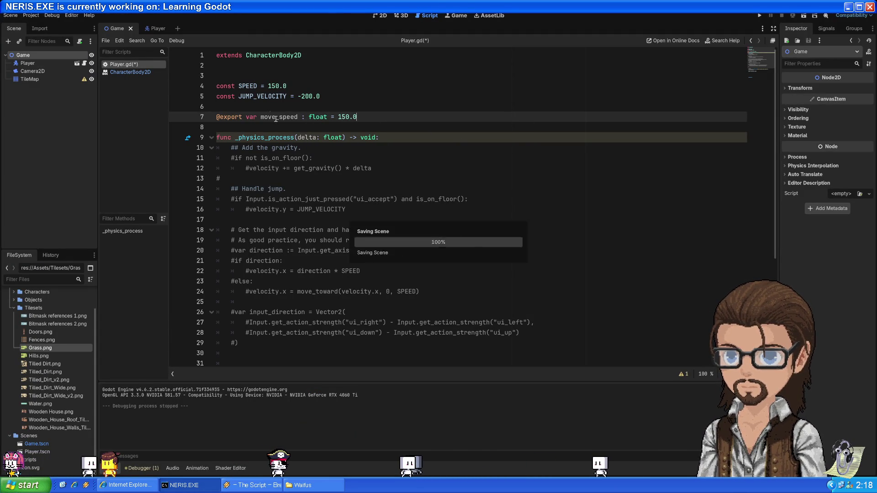
Play a moment of the tutorial and pause it again before returning to Godot
key(alt+Tab)
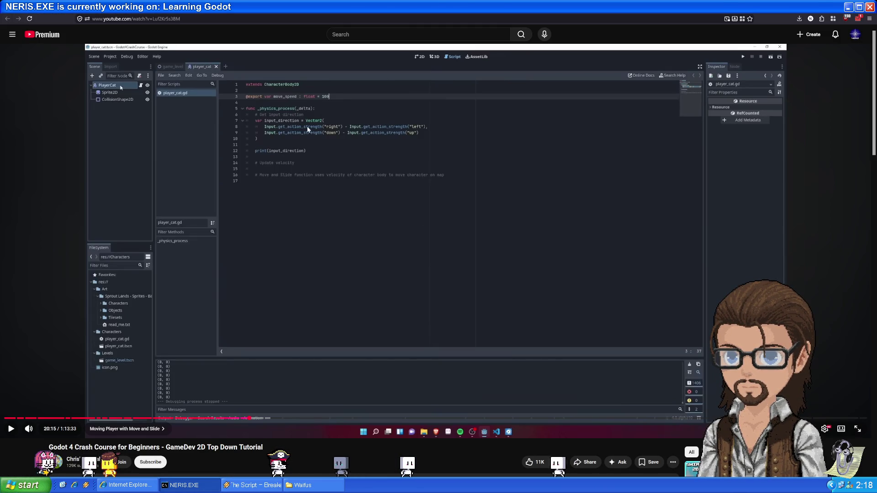
click(323, 183)
click(328, 175)
key(alt+Tab)
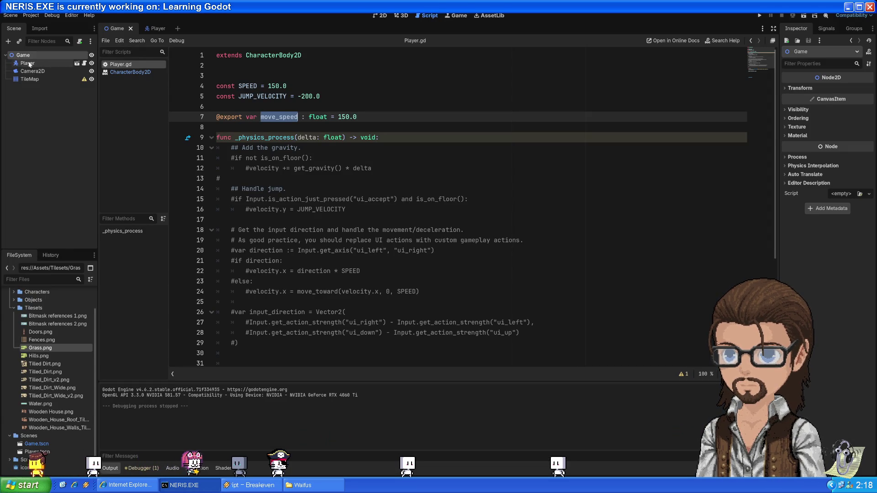
Select the Player node, then skip the tutorial ahead about 30 seconds
click(28, 63)
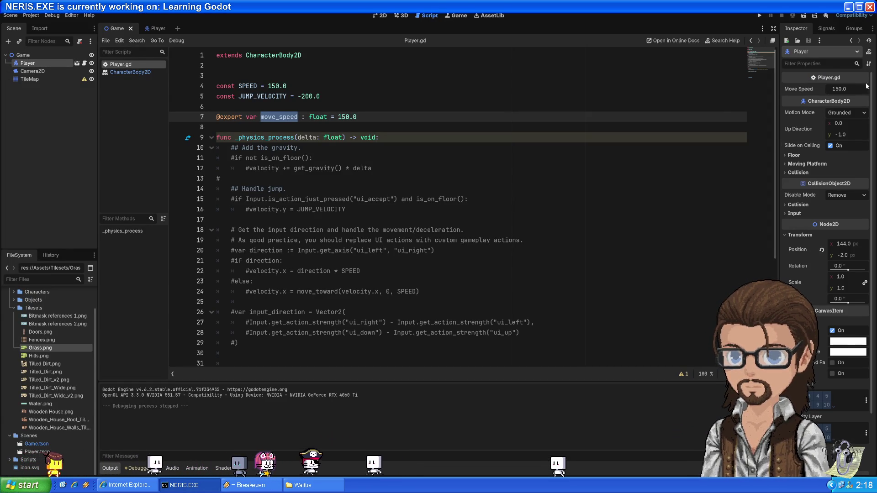
click(373, 114)
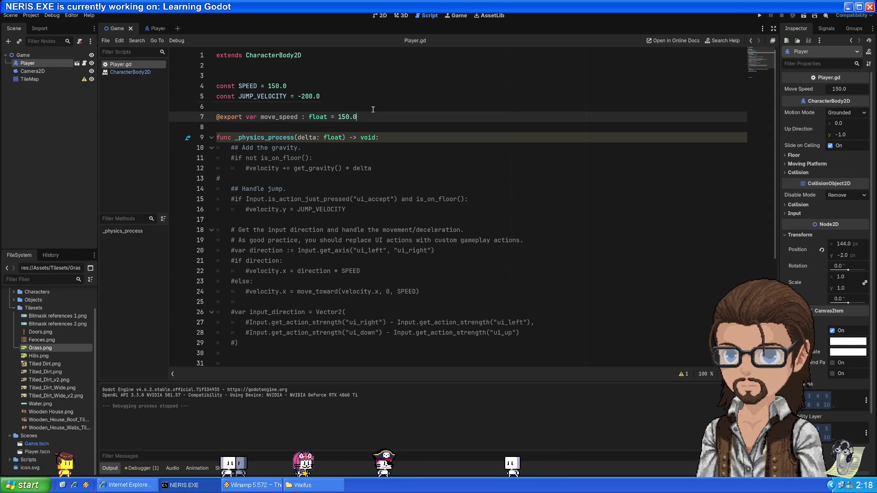
key(alt+Tab)
click(401, 169)
key(l)
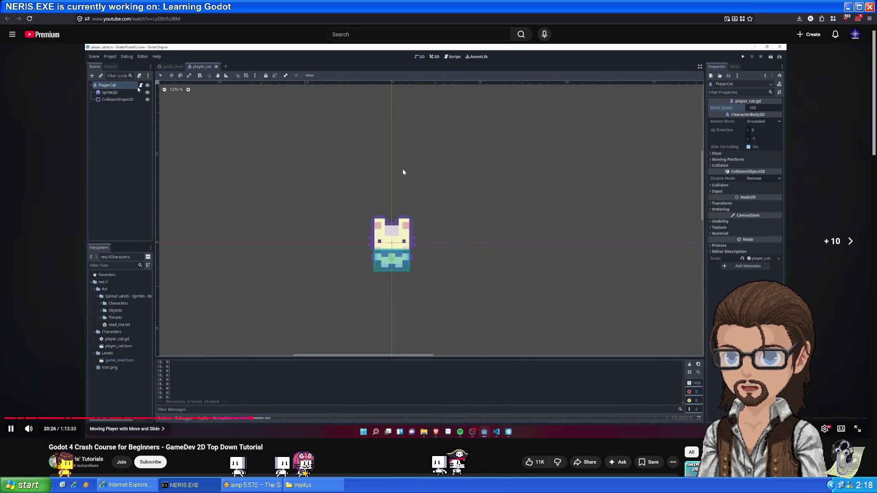
key(l)
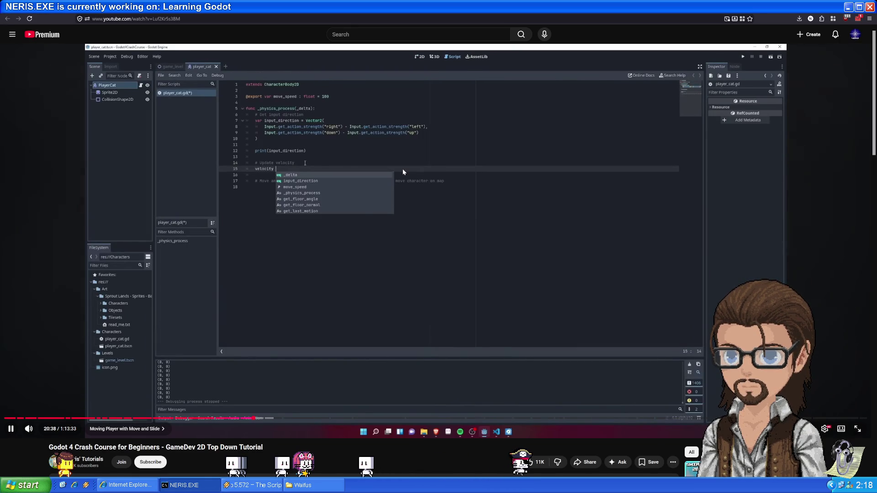
key(l)
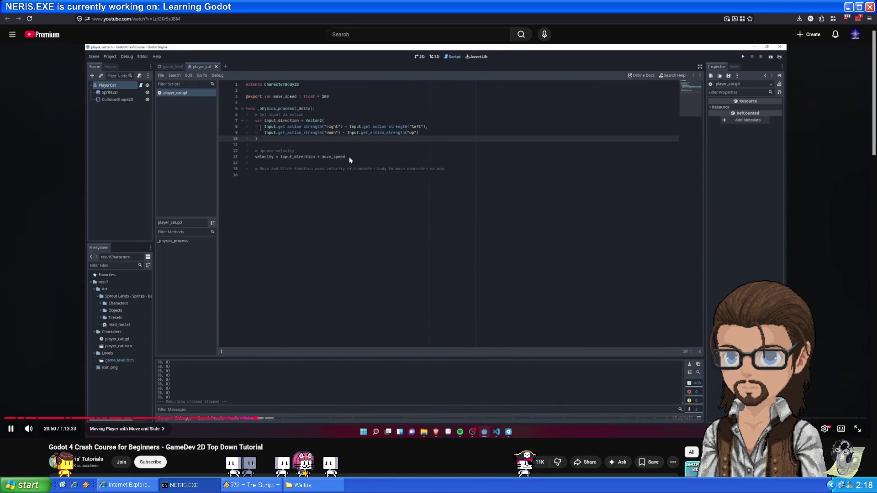
key(alt+Tab)
Replace SPEED with move_speed in the velocity line
click(280, 96)
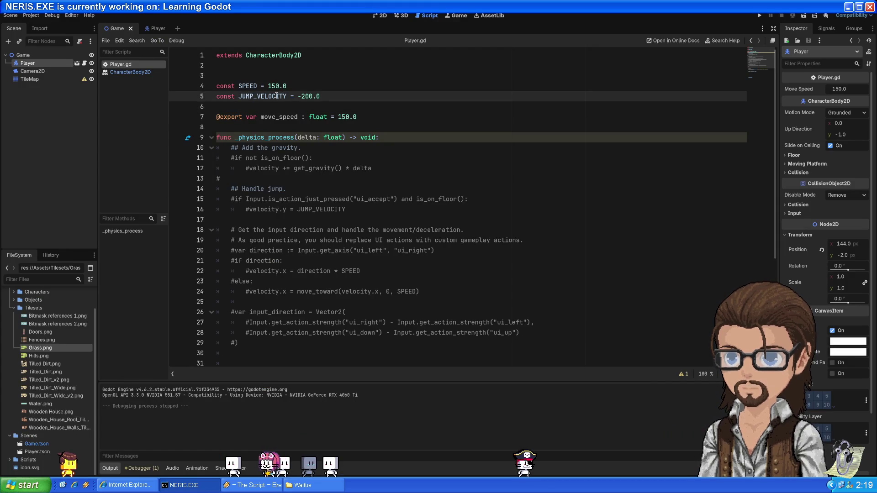
click(283, 117)
scroll(390, 185, down, 4)
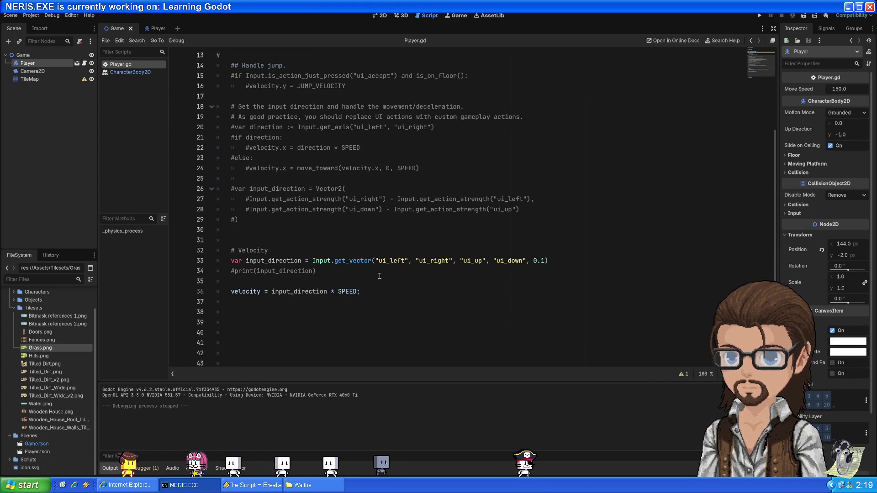
double_click(346, 291)
text(move_speed)
Comment out the SPEED and JUMP_VELOCITY constants and save the script
scroll(302, 88, up, 4)
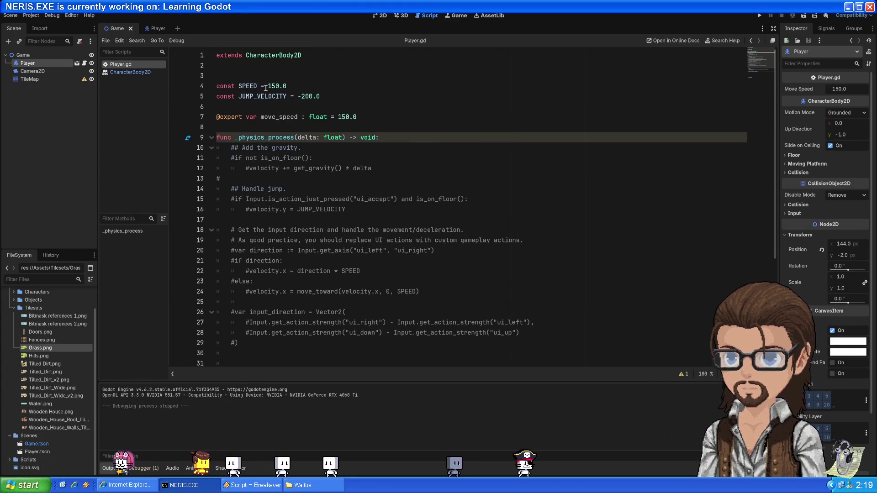
click(218, 87)
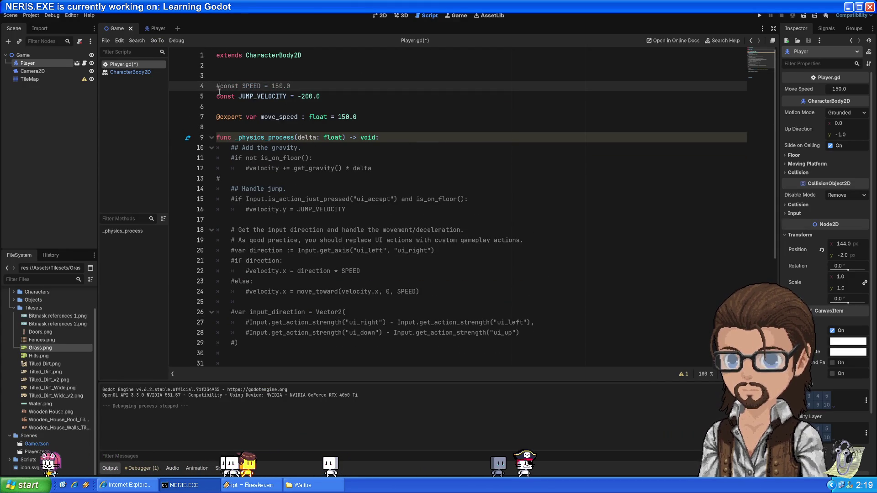
click(219, 93)
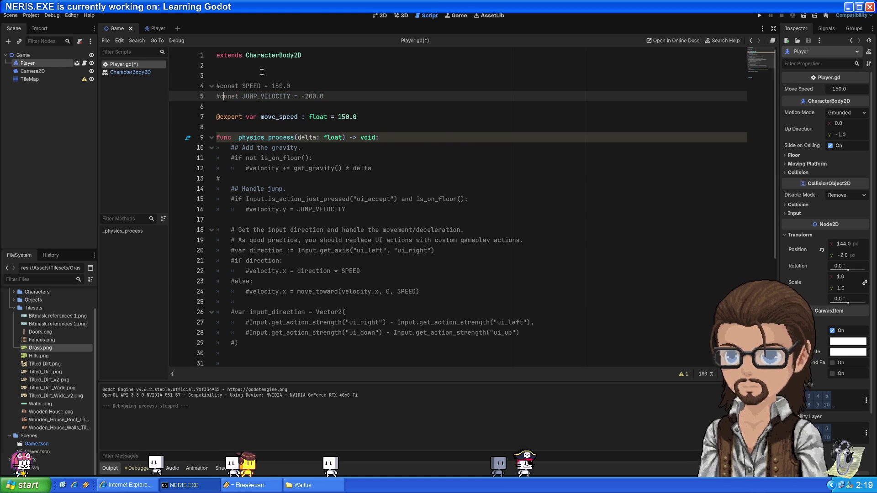
scroll(262, 71, down, 5)
scroll(428, 188, up, 5)
key(ctrl+s)
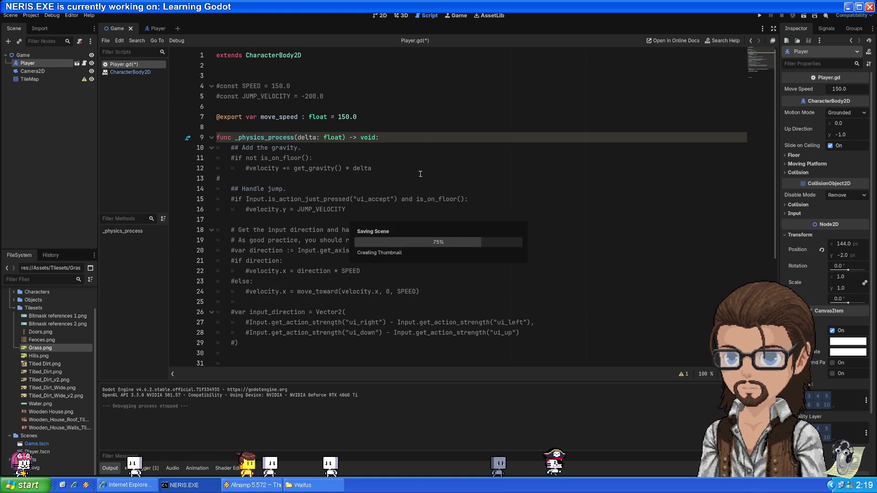
Resume the tutorial to watch its test run of the moving player
scroll(418, 141, down, 1)
click(418, 141)
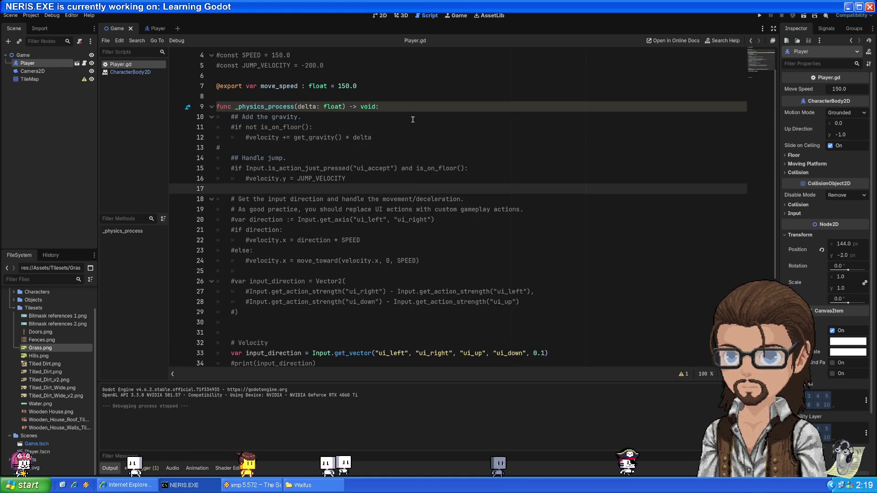
key(alt+Tab)
click(411, 198)
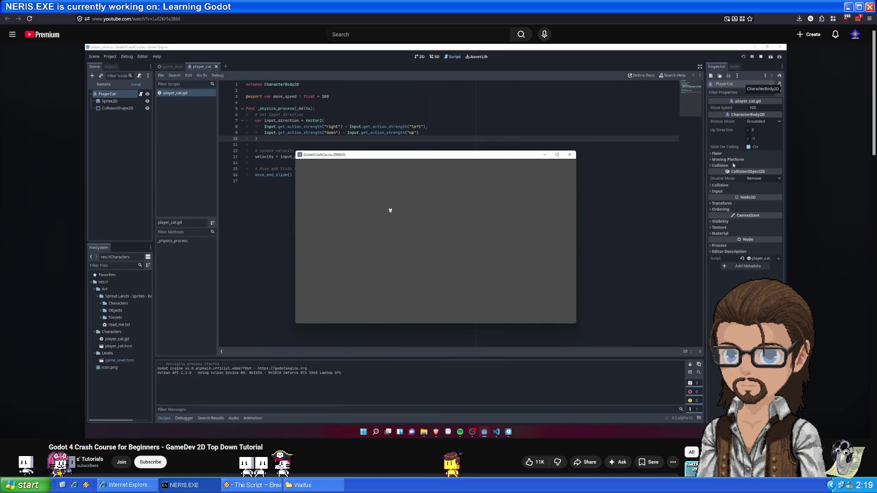
Skip the tutorial ahead to the Input Map binding right, left, down, up to D, A, S, W
key(Right)
key(Right)
key(Right)
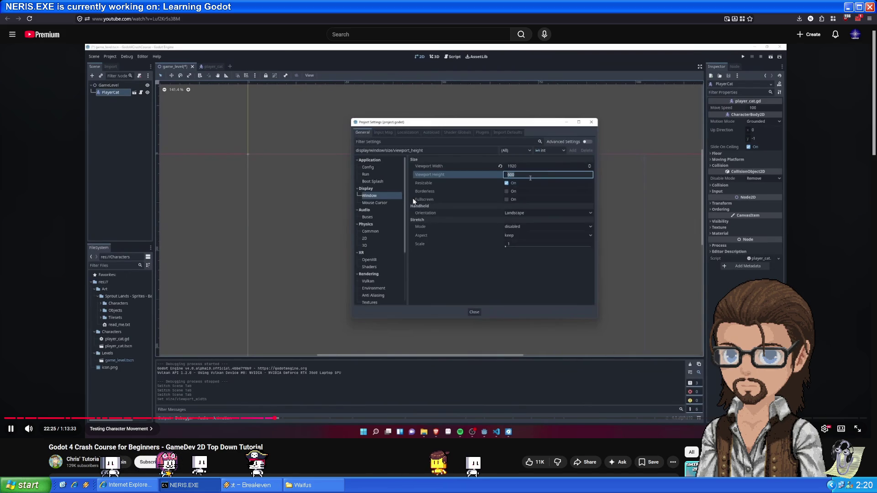
Rewind the tutorial 20 seconds and let it play on to the Animating Character chapter at 23:18
key(Left)
key(Left)
key(Left)
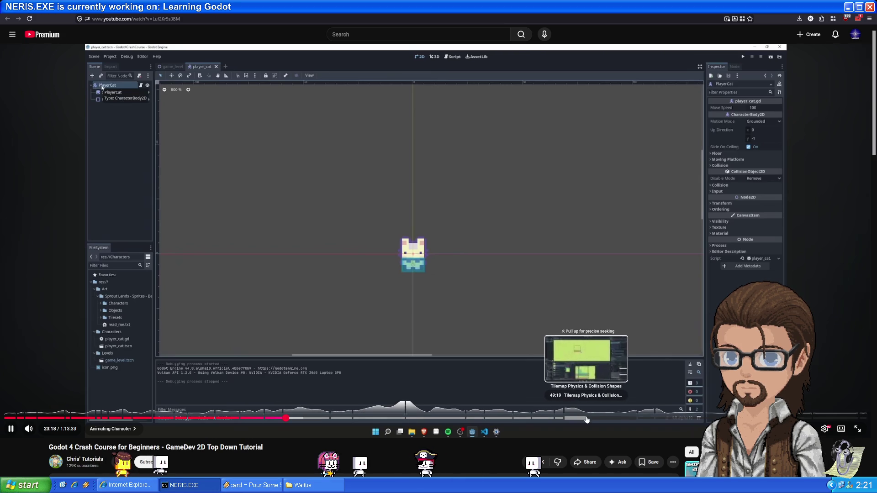
Seek the tutorial to the Follow Camera chapter, where Camera2D sits under GameLevel
click(637, 418)
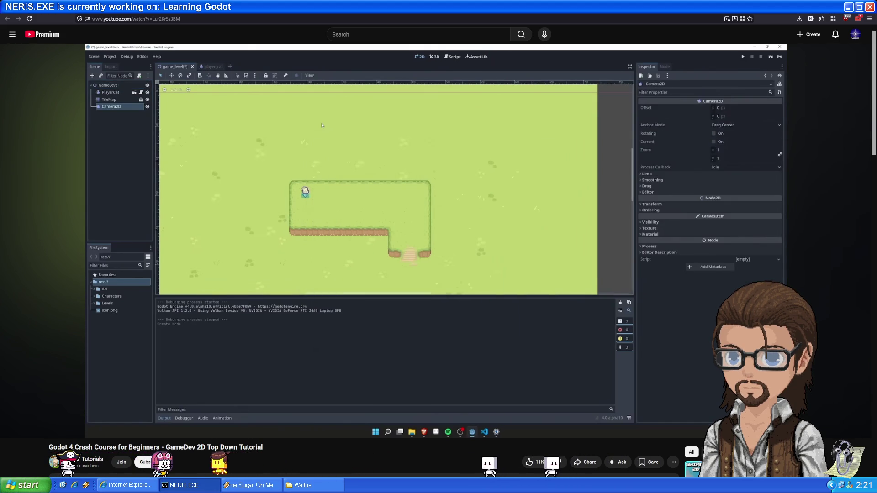
Pause the tutorial where a RemoteTransform2D under the player targets Camera2D
mouse_move(359, 287)
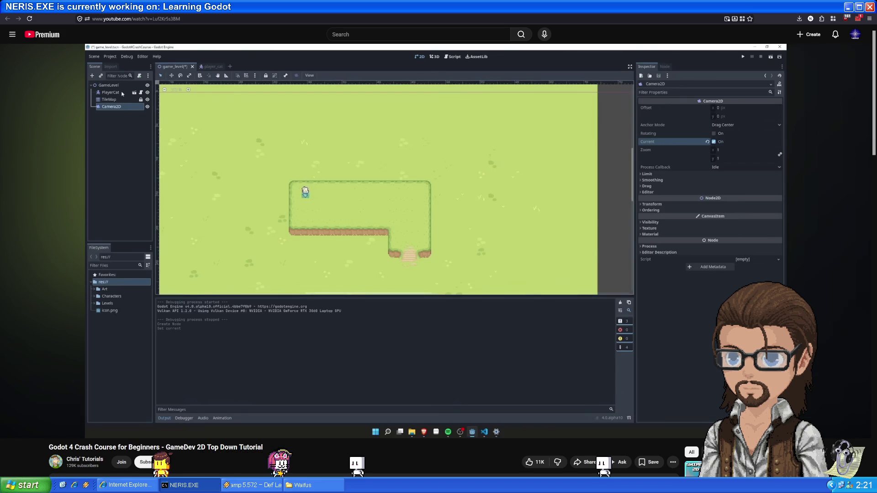
mouse_move(298, 331)
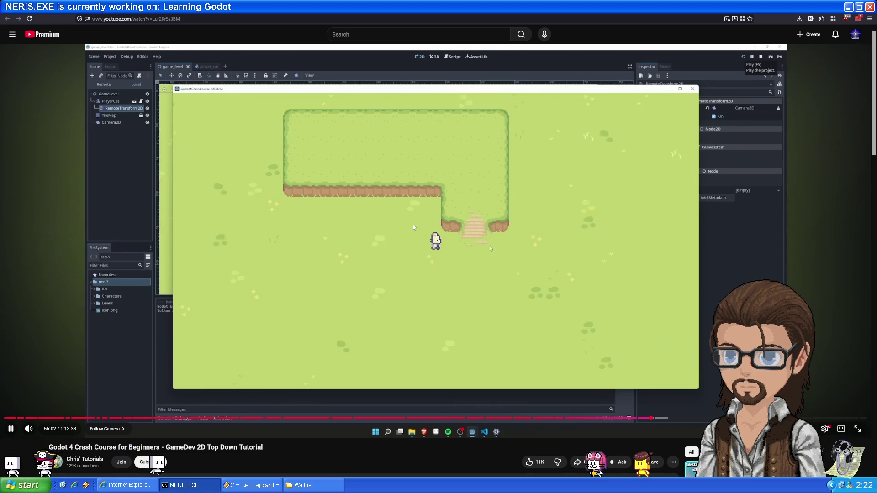
click(413, 223)
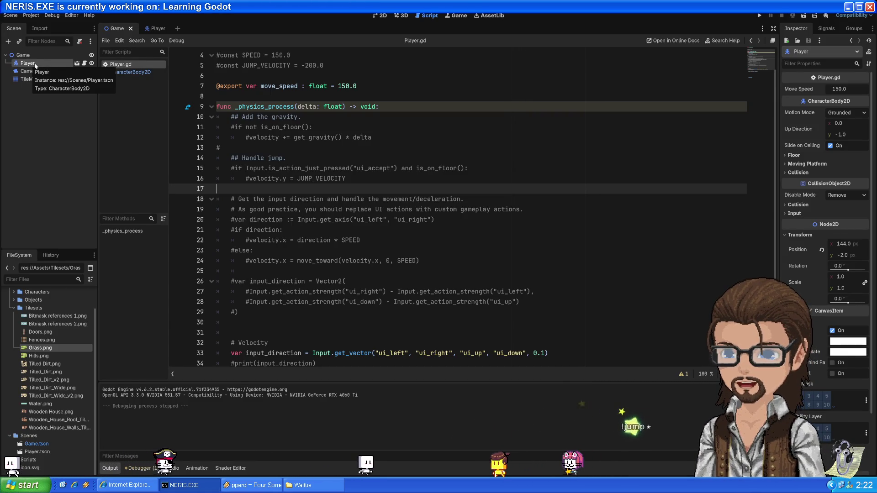
Add a RemoteTransform2D child to Player, set its remote path to Camera2D, and expand Update
click(7, 42)
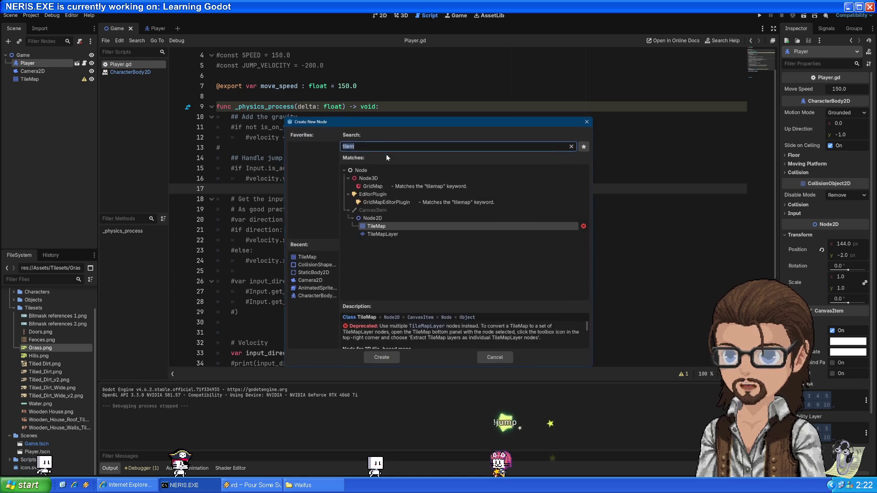
text(remote)
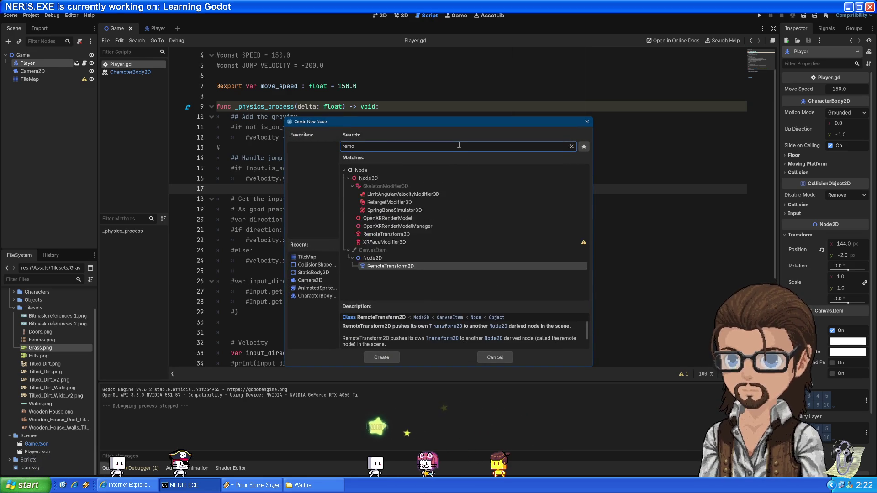
double_click(422, 195)
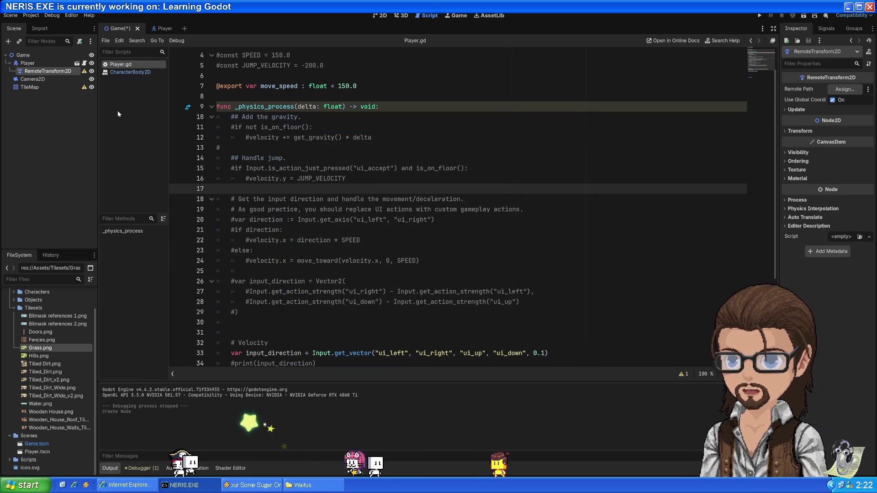
click(847, 89)
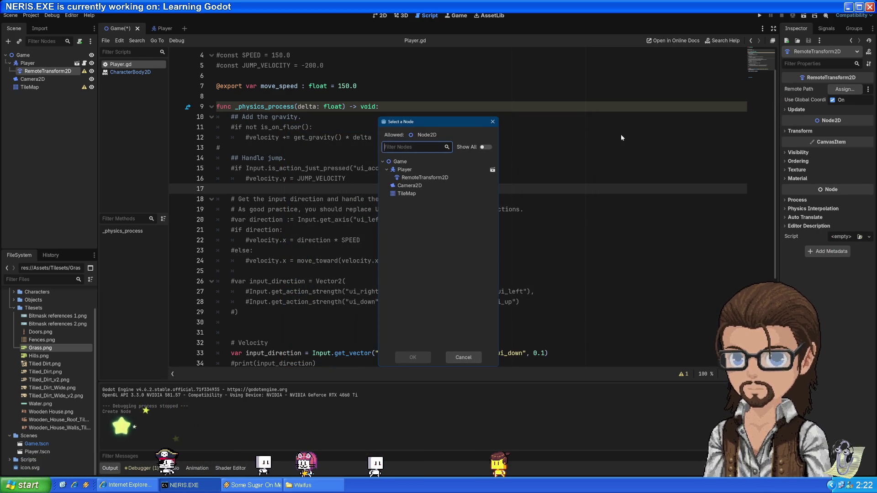
double_click(423, 185)
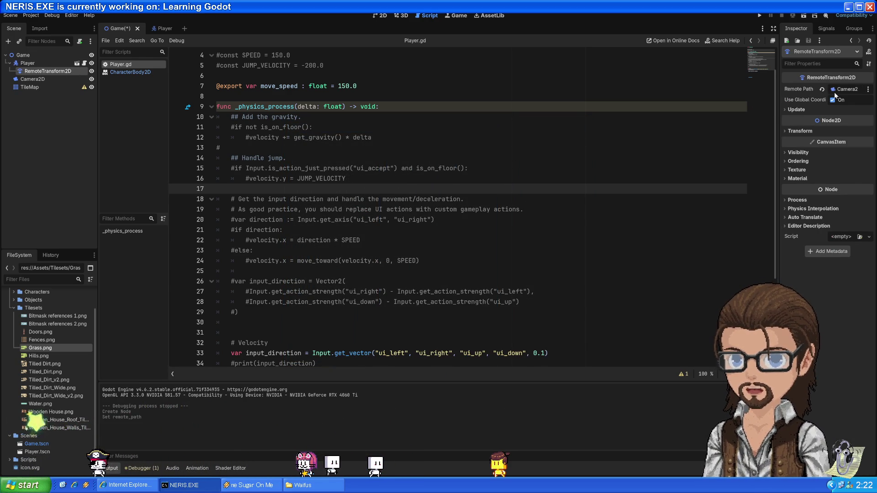
click(795, 110)
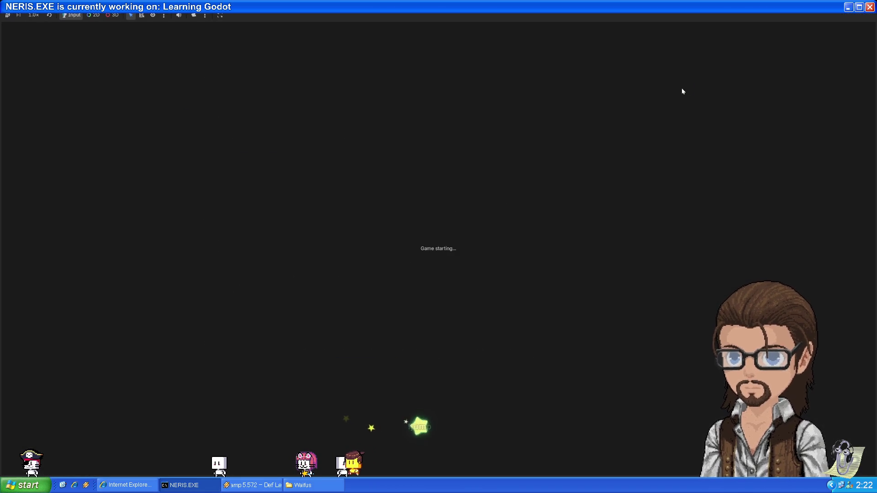
key(Left)
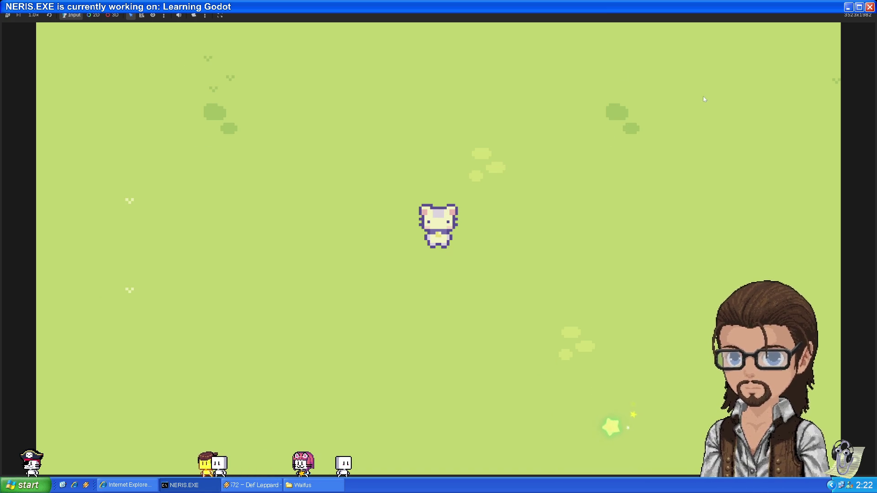
key(F8)
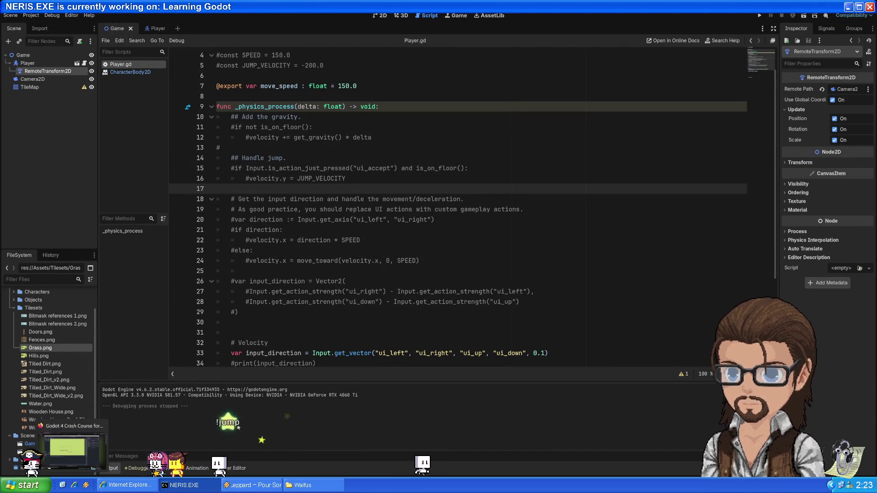
Pause the browser tutorial at its camera smoothing settings
click(93, 467)
key(ctrl+Tab)
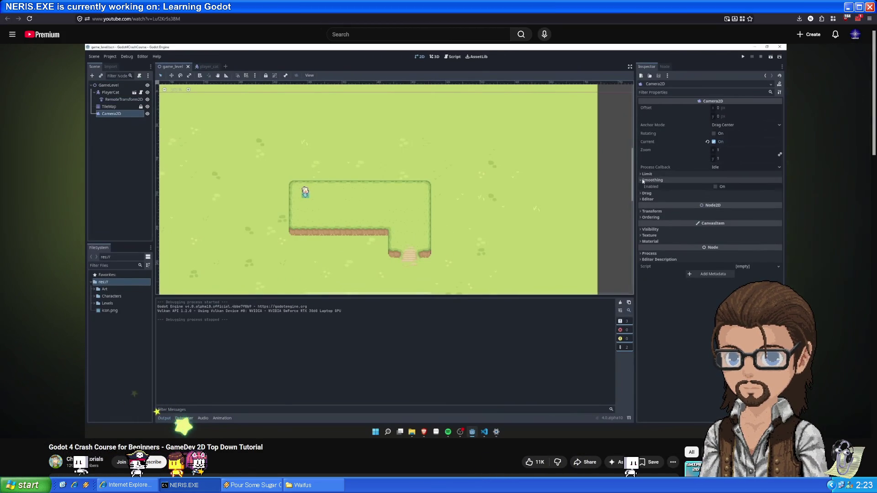
key(space)
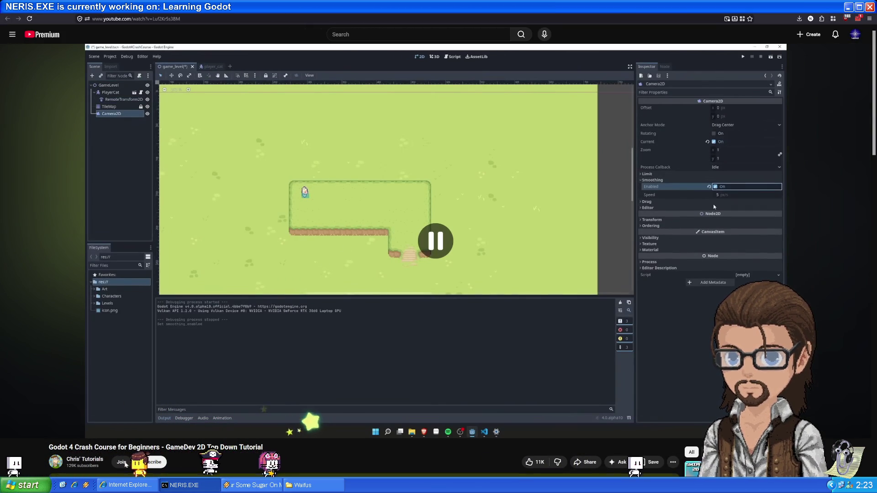
key(alt+Tab)
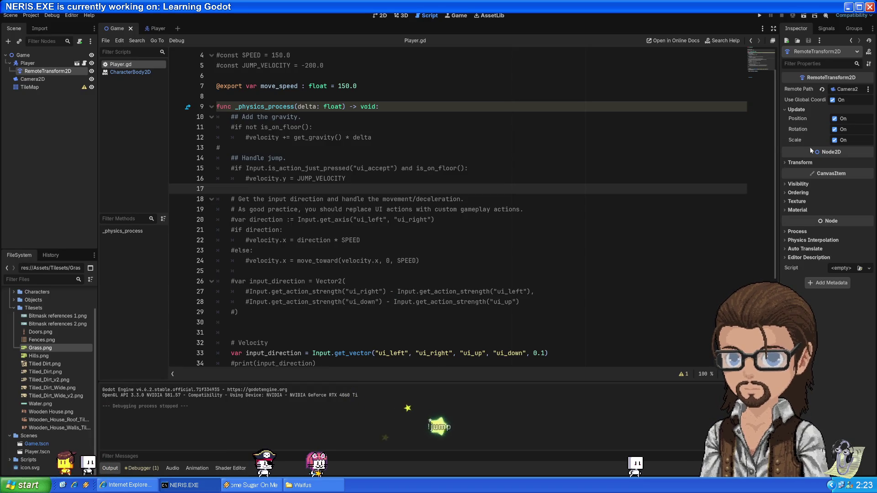
Enable Position Smoothing (speed 5.0) on Camera2D and run the project
click(33, 81)
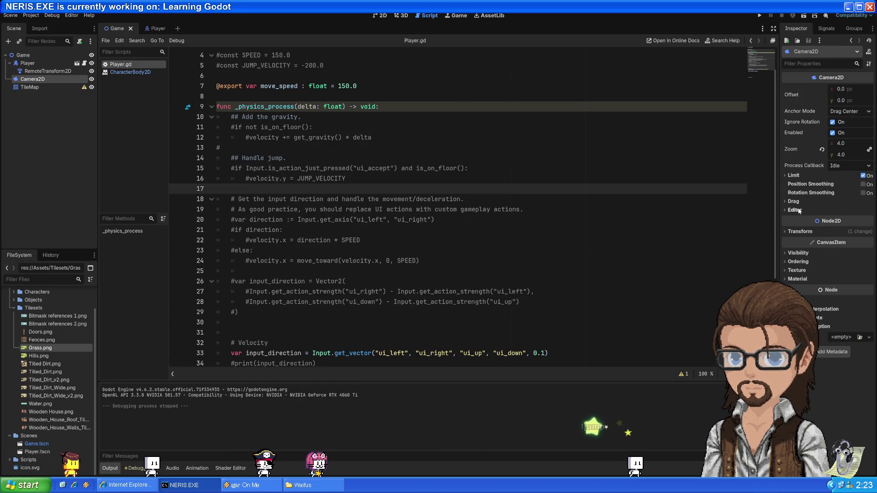
click(864, 185)
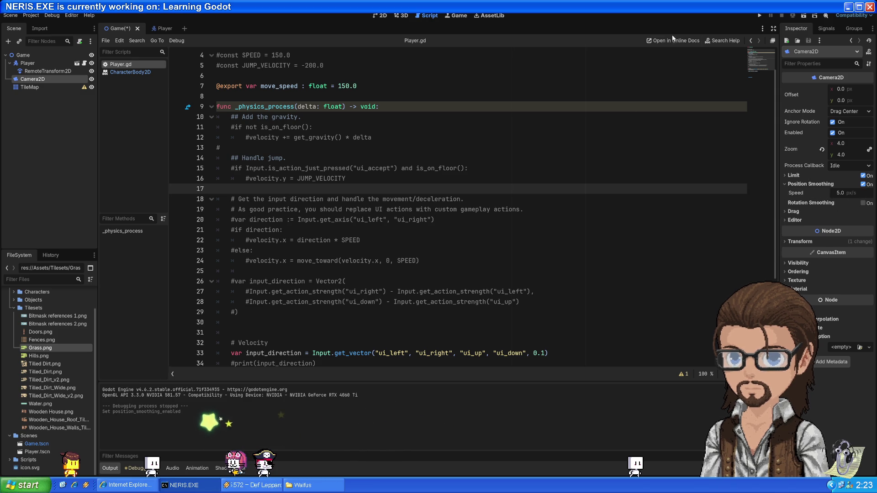
click(758, 16)
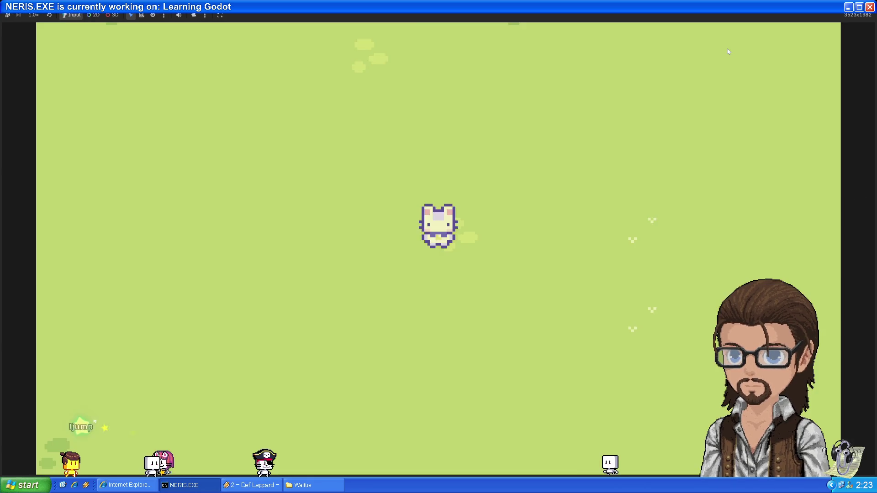
Walk the cat in zigzags, loops and quick direction changes to test camera smoothing
key(Right)
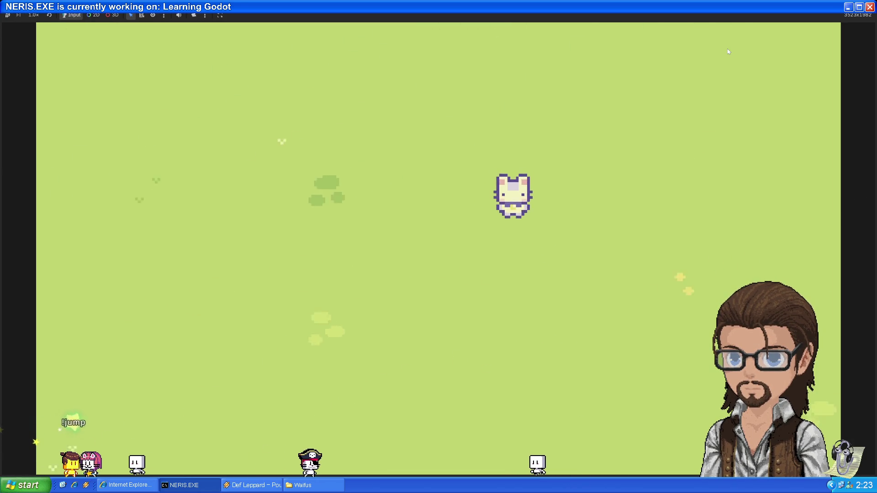
key(Left)
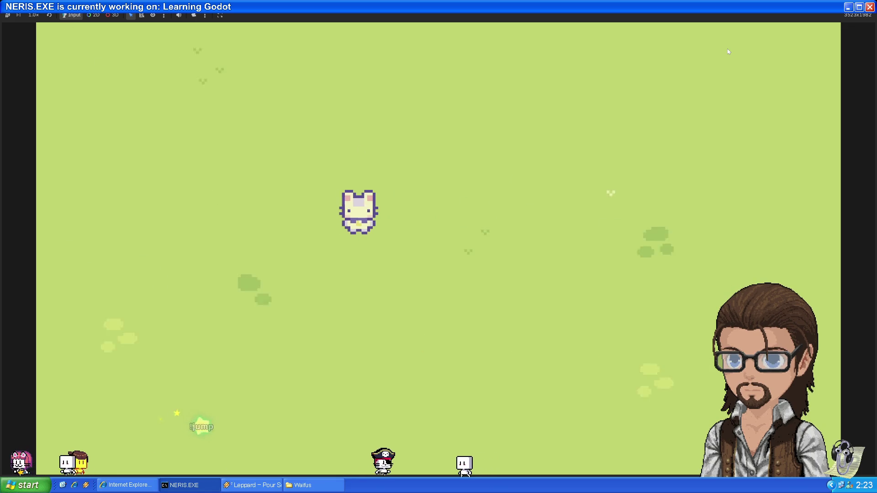
key(Down)
key(Right)
key(Up)
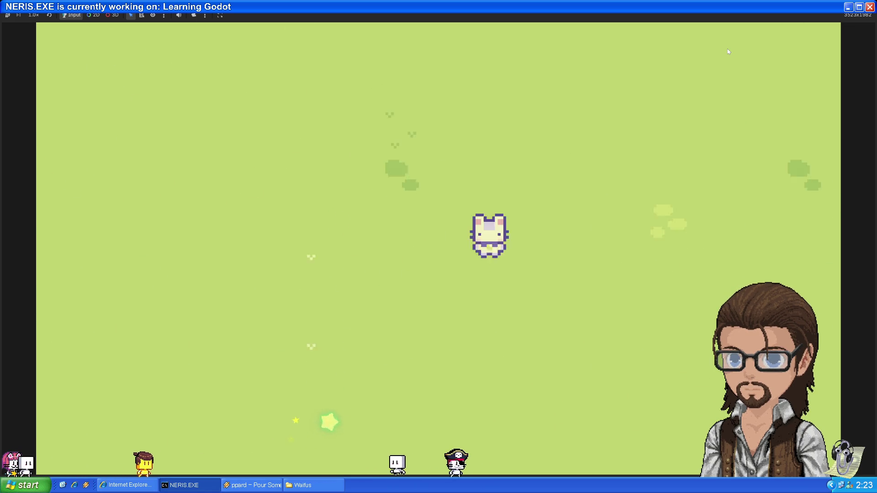
key(Up)
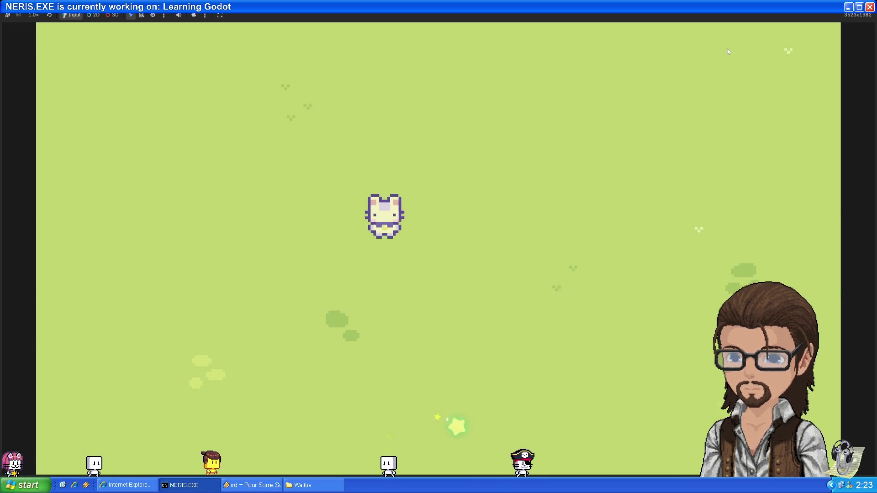
key(Down)
key(Right)
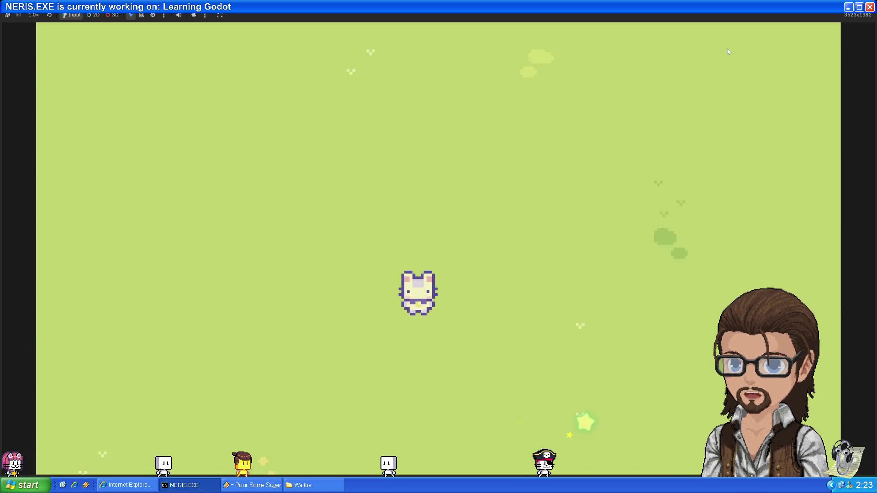
key(Up)
key(Left)
key(Down)
key(Left)
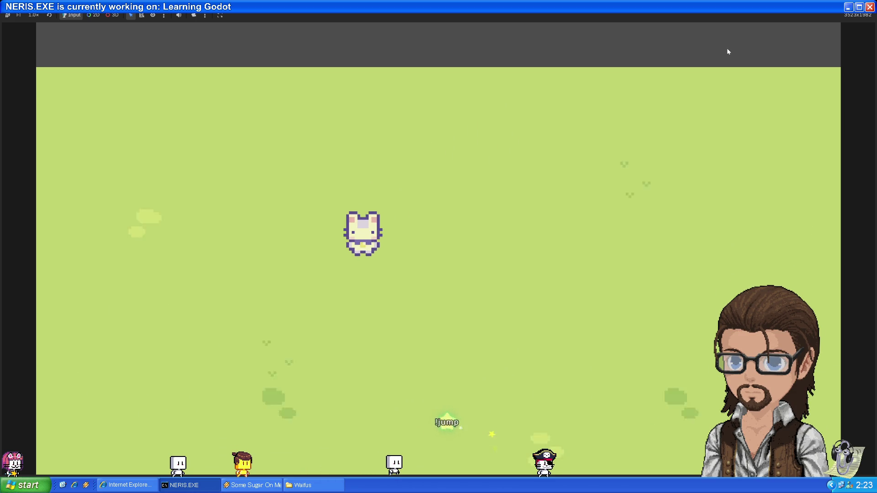
key(Right)
key(Up)
key(Down)
key(Left)
key(Up)
key(Right)
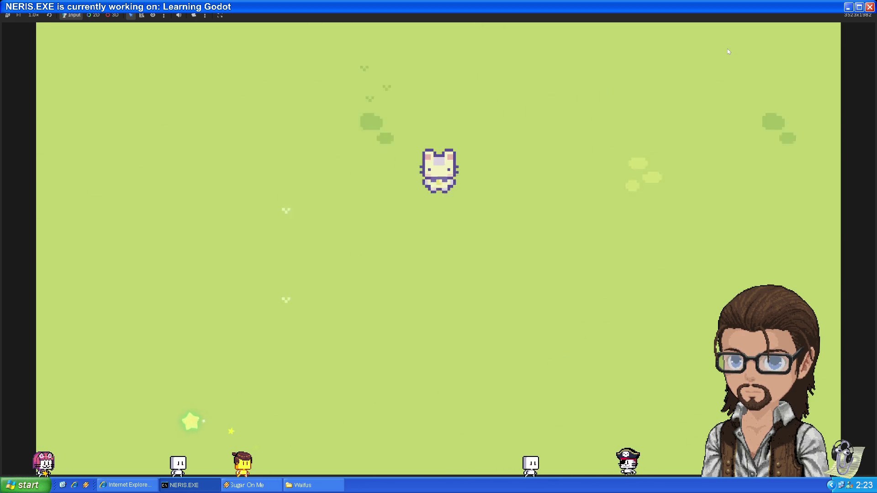
key(Down)
key(Left)
key(Up)
key(Right)
key(Down)
key(Left)
key(Right)
key(Up)
key(Left)
key(Down)
key(Right)
key(Up)
key(Left)
key(Down)
key(Right)
key(Up)
key(Right)
key(Left)
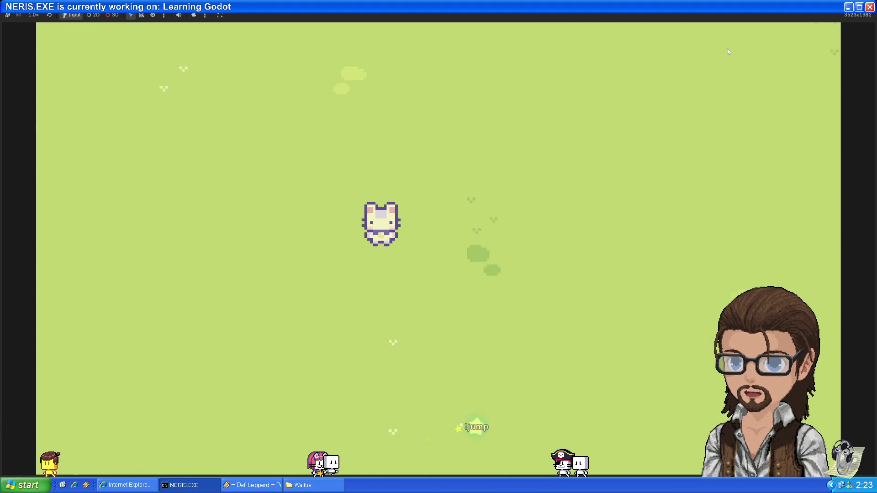
key(Right)
key(Left)
key(Right)
key(Down)
key(Right)
key(Left)
key(Down)
key(Right)
key(Left)
key(Right)
key(Down)
key(Left)
key(Right)
key(Up)
key(Left)
key(Down)
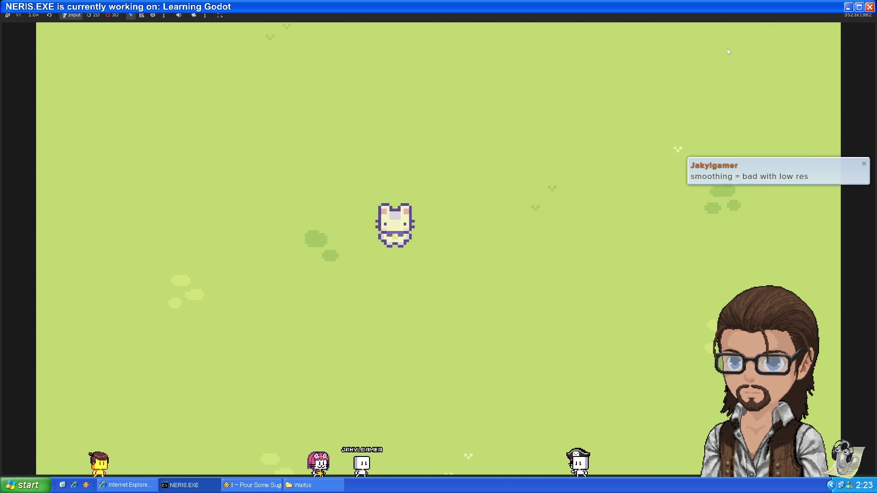
key(Left)
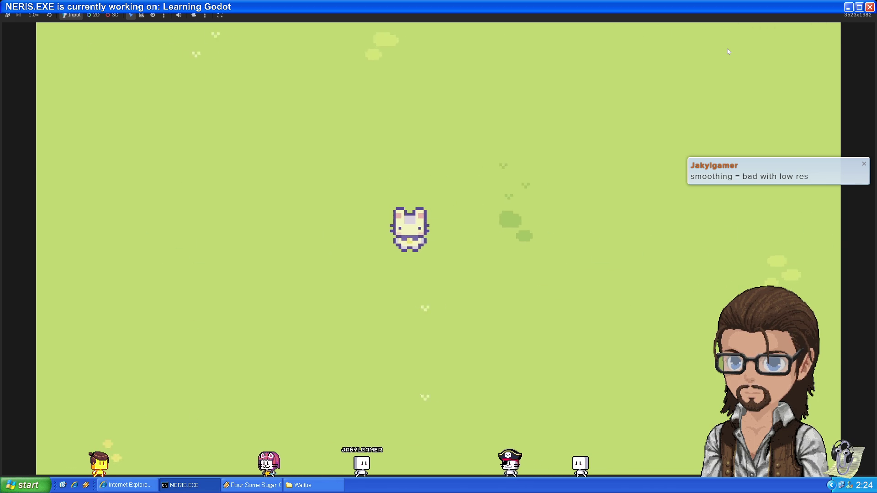
key(Right)
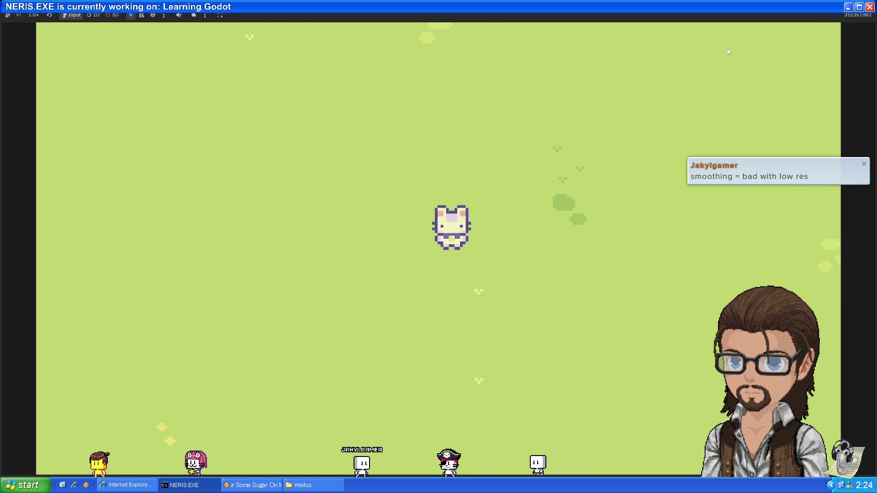
key(Right)
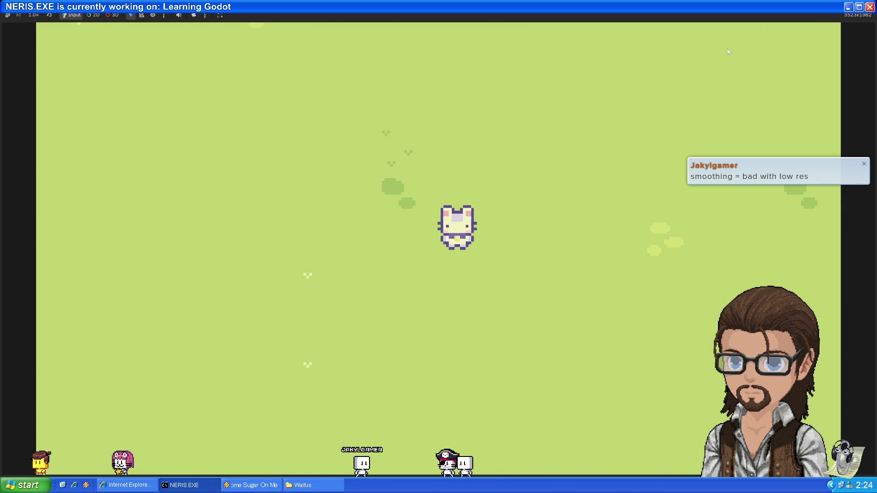
Walk the player toward the map edges watching for jitter, then stop the game with F8
key(Up)
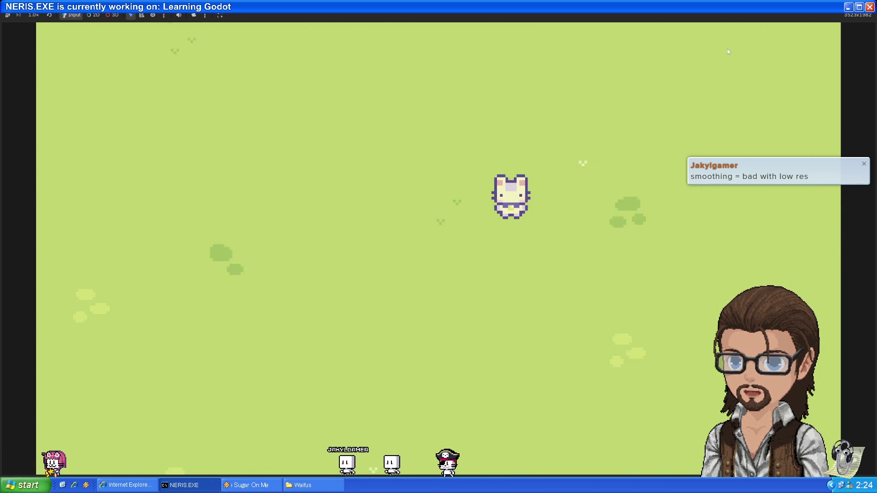
key(Right)
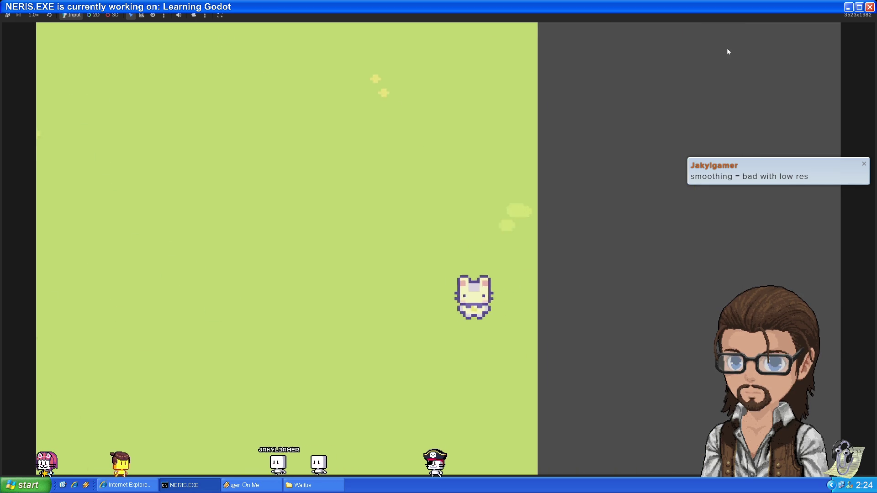
key(Left)
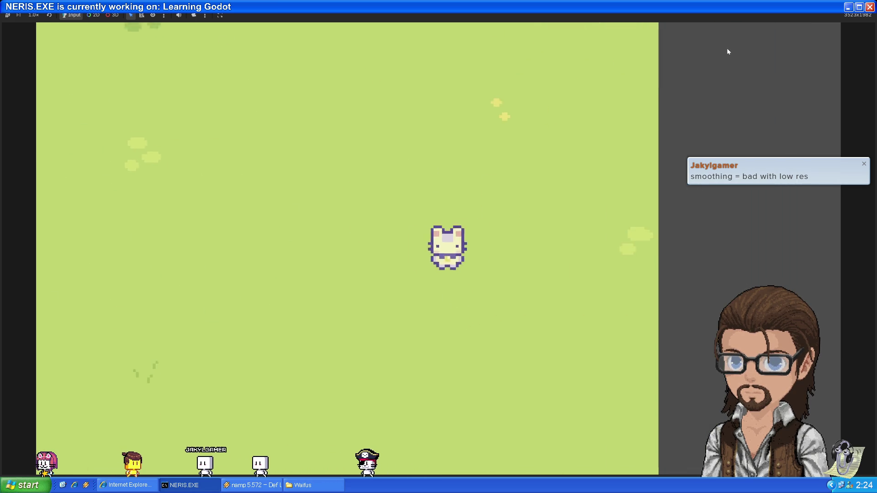
key(Up)
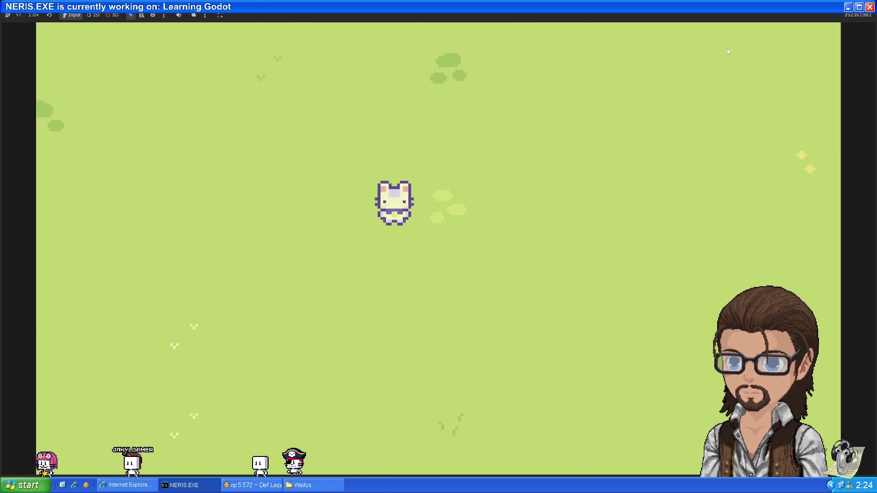
key(Left)
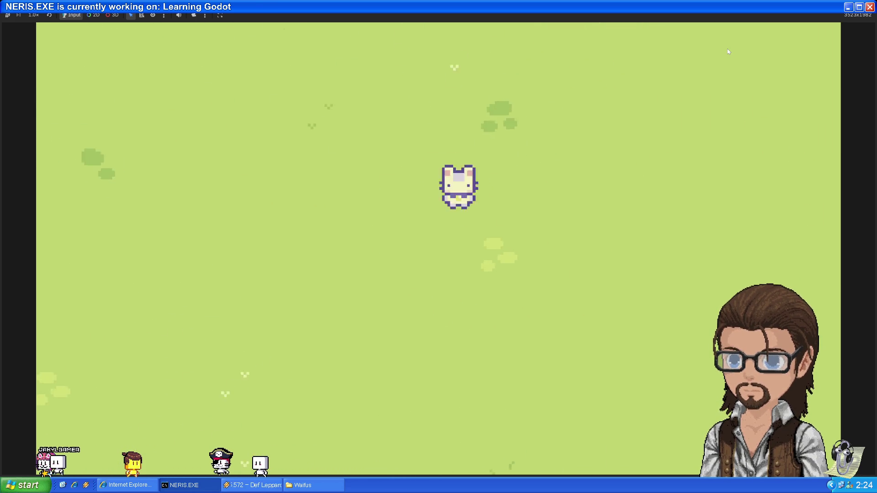
key(Up)
key(Left)
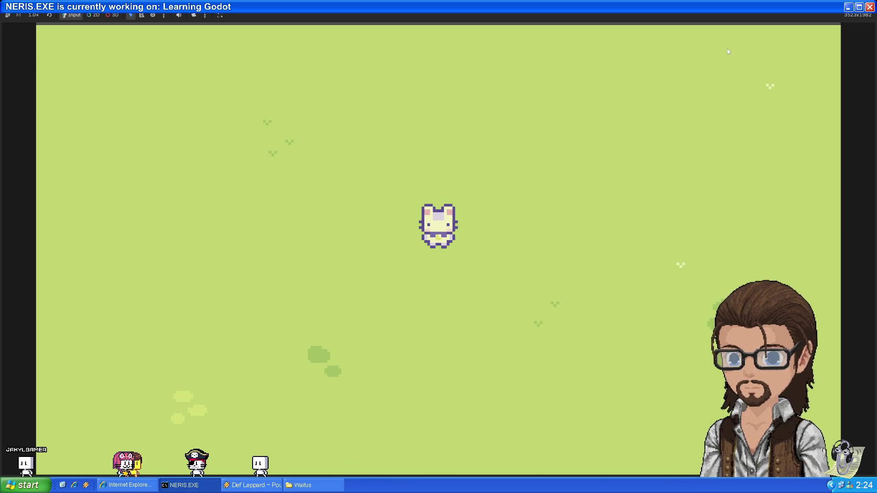
key(F8)
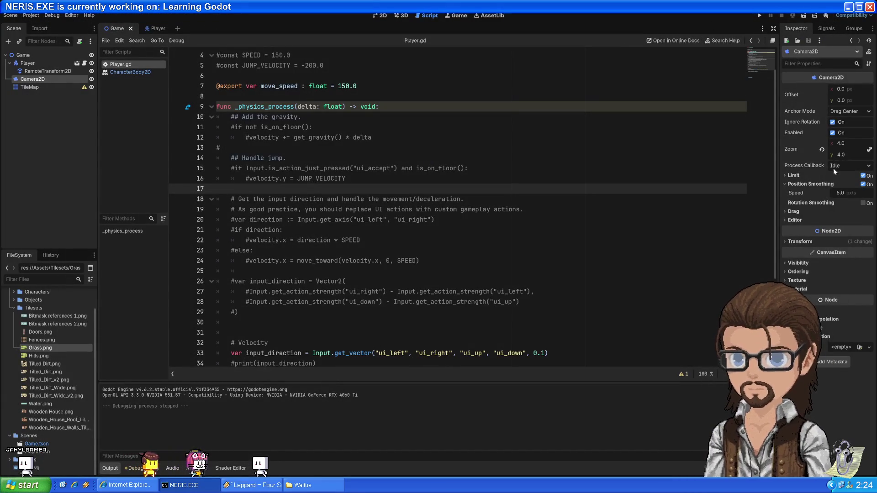
Glance at the Sprout Lands asset page, then return to the Godot tutorial video
mouse_move(814, 205)
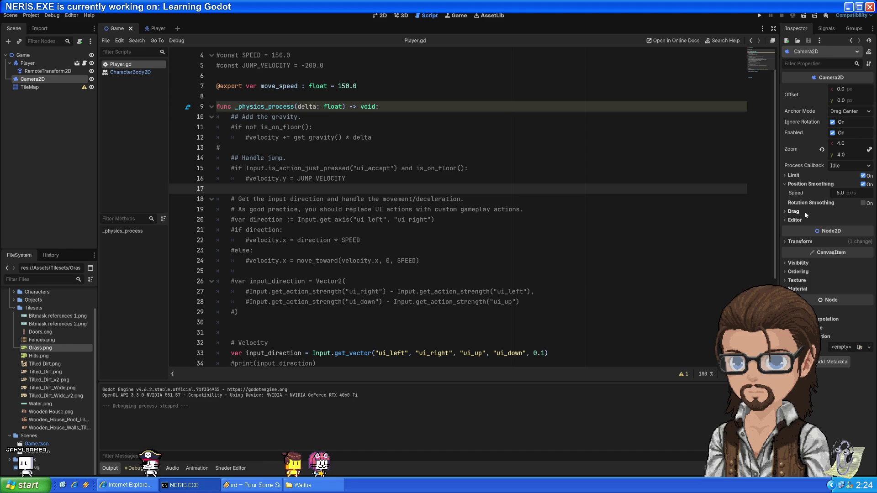
key(alt+Tab)
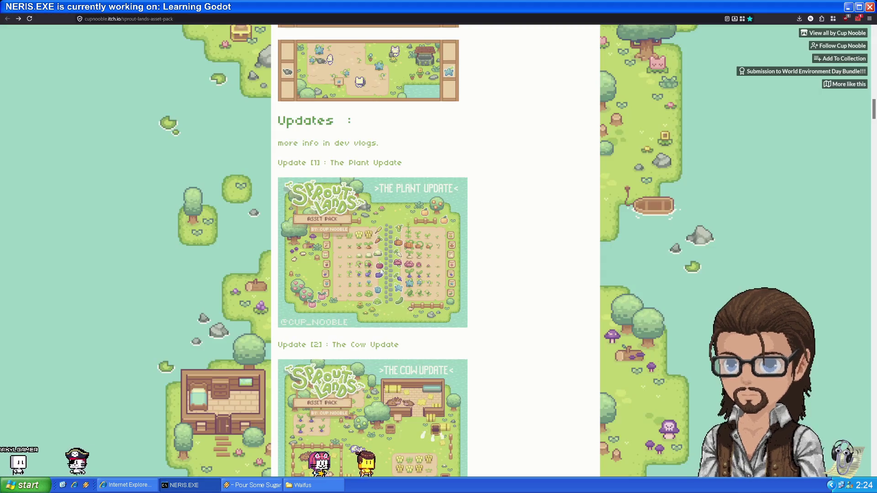
key(alt+Tab)
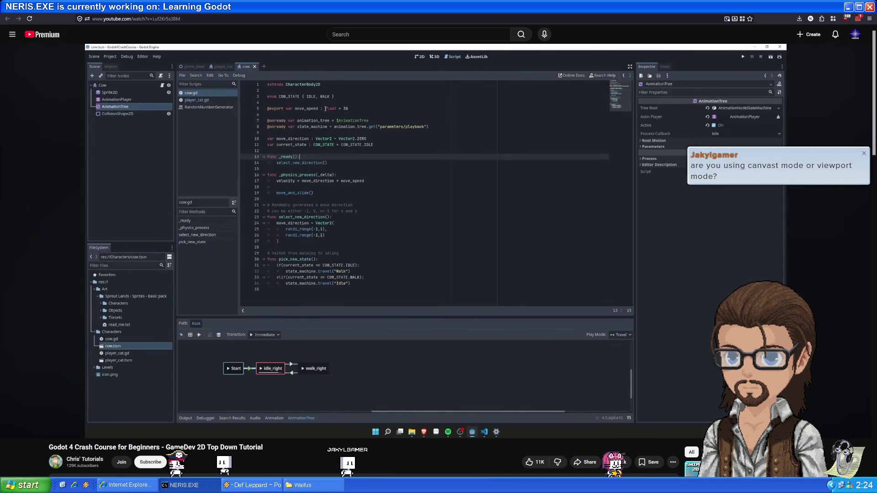
Pause the YouTube tutorial at 55:25 on the cow AnimationTree and return to Godot
click(447, 245)
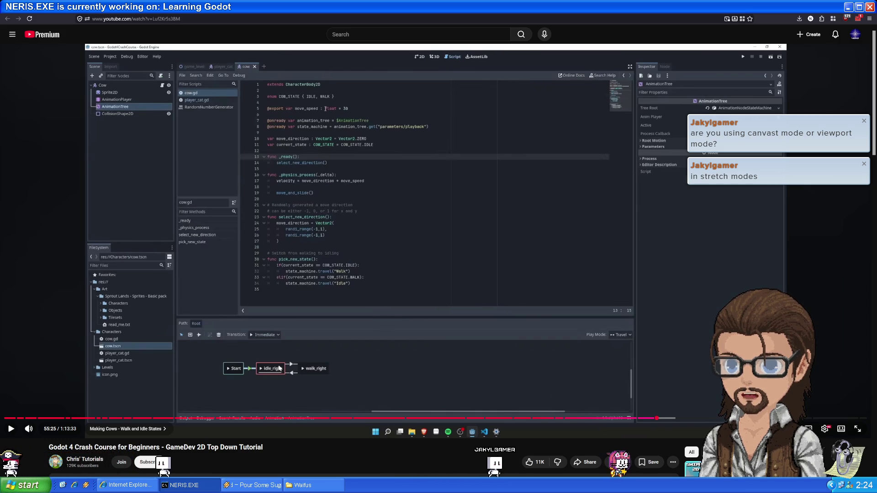
key(alt+Tab)
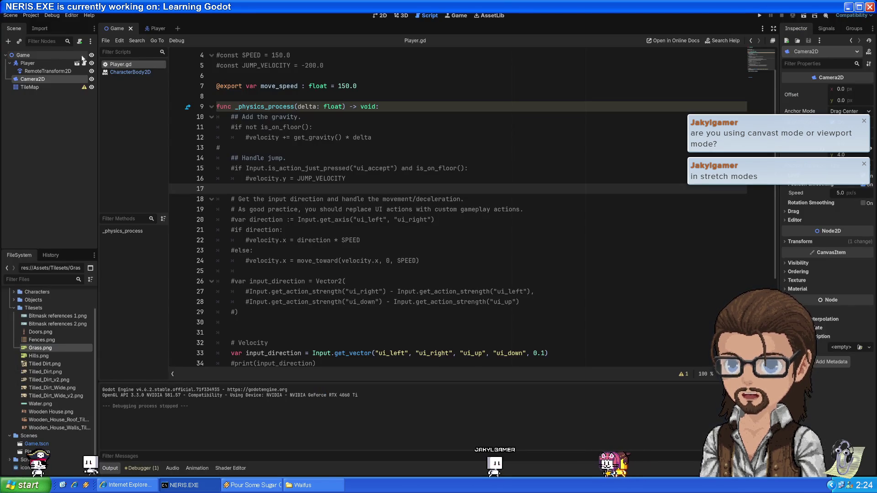
Set the project's Display > Window stretch mode to canvas_items in Project Settings
click(30, 18)
click(44, 28)
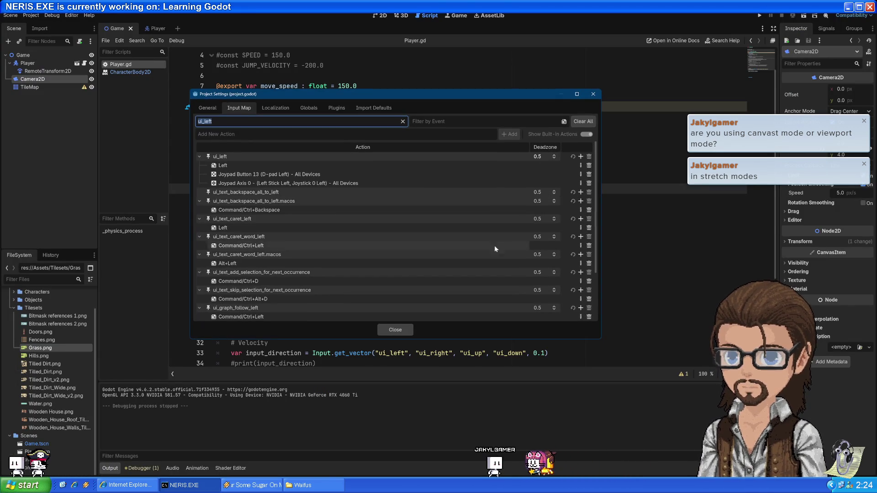
click(206, 108)
scroll(382, 261, down, 1)
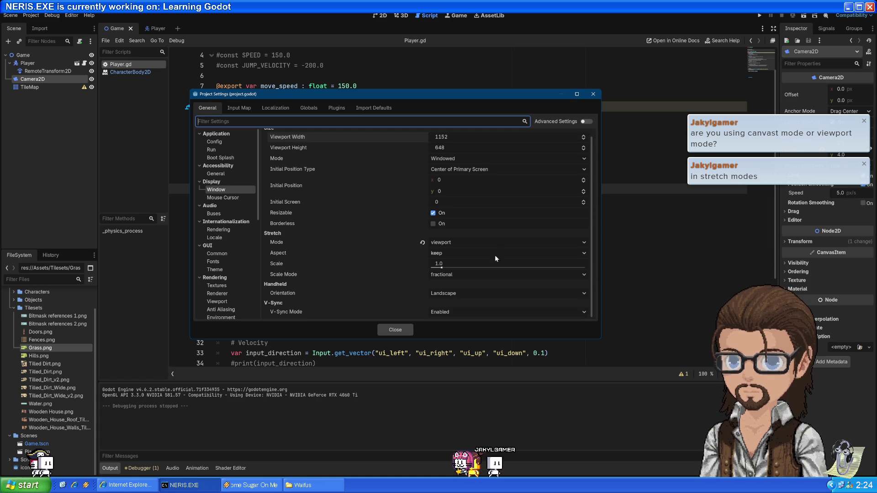
click(444, 245)
click(457, 264)
click(396, 331)
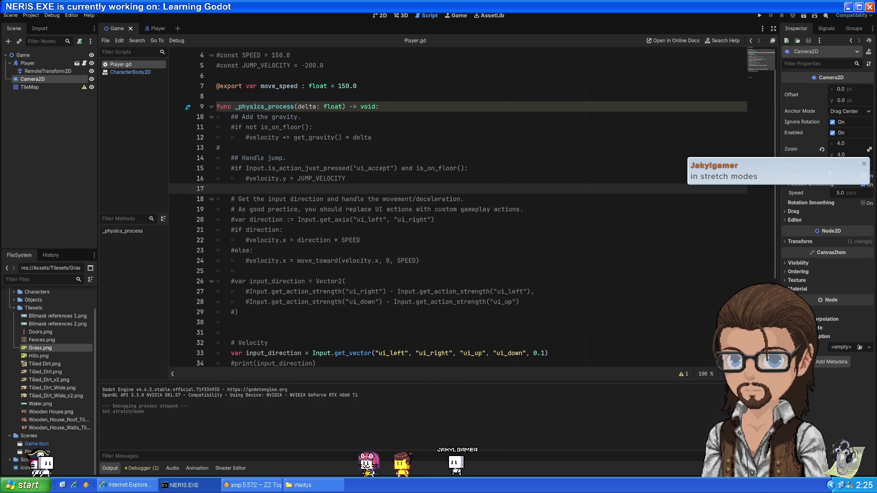
Run the game, walk the player around the map to check camera jitter, then reopen Project Settings
click(761, 17)
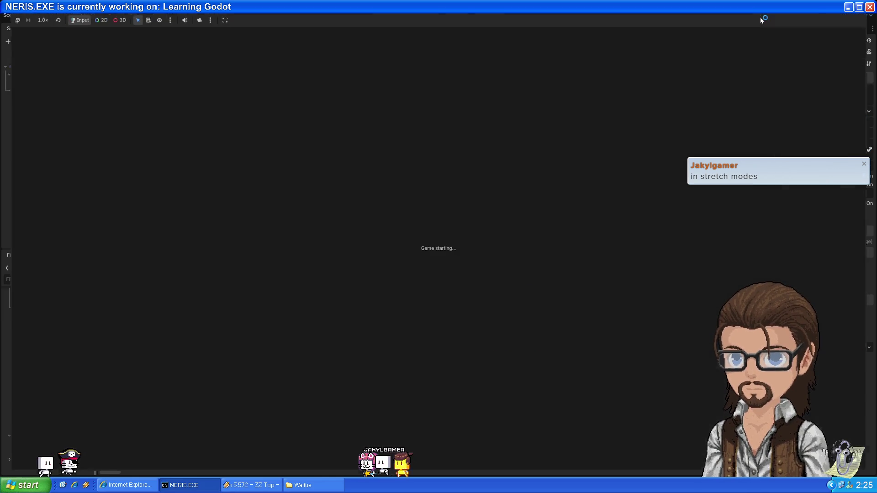
key(Up)
key(Right)
key(Down)
key(Left)
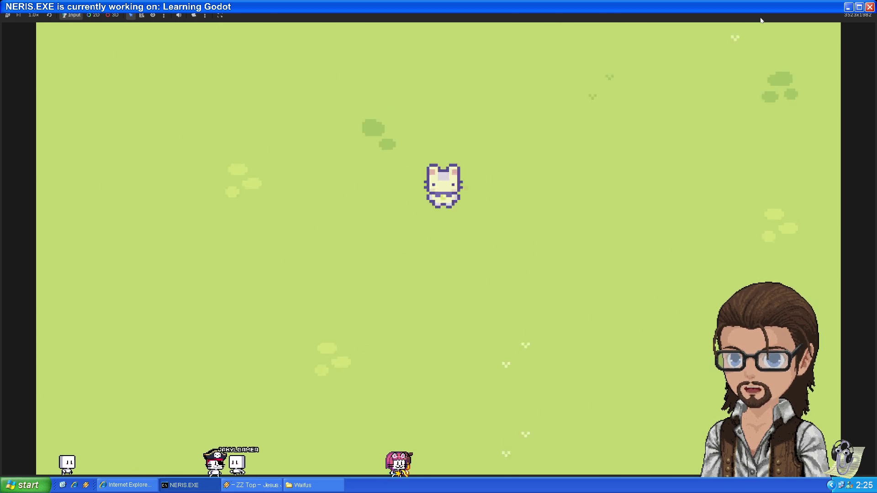
key(Down)
key(Up)
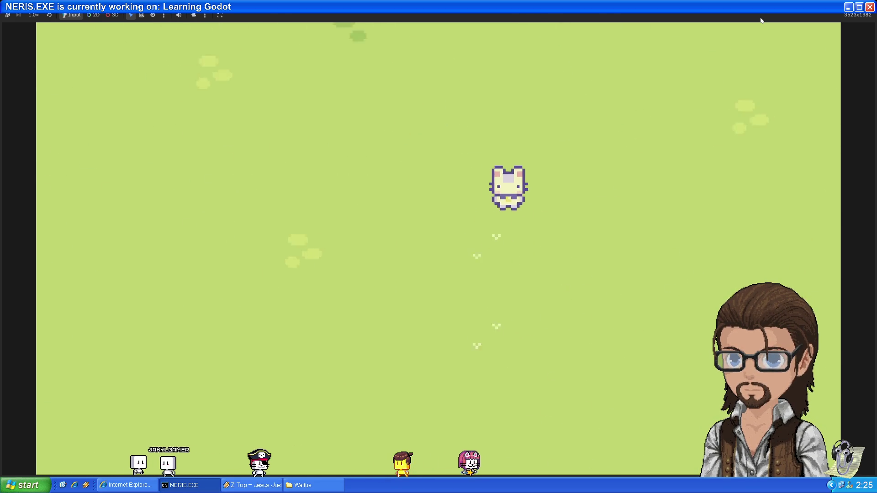
key(Left)
key(Down)
key(Up)
key(Right)
key(Left)
key(Down)
key(Left)
key(Up)
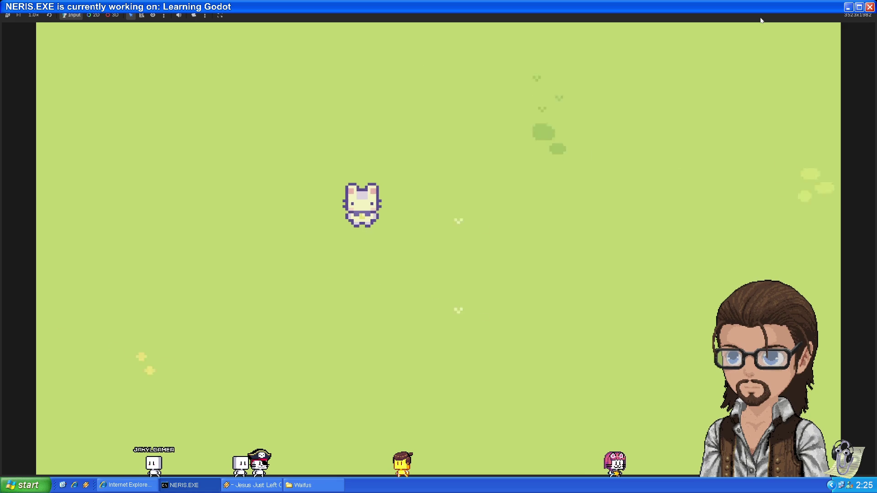
key(Left)
key(Right)
key(Down)
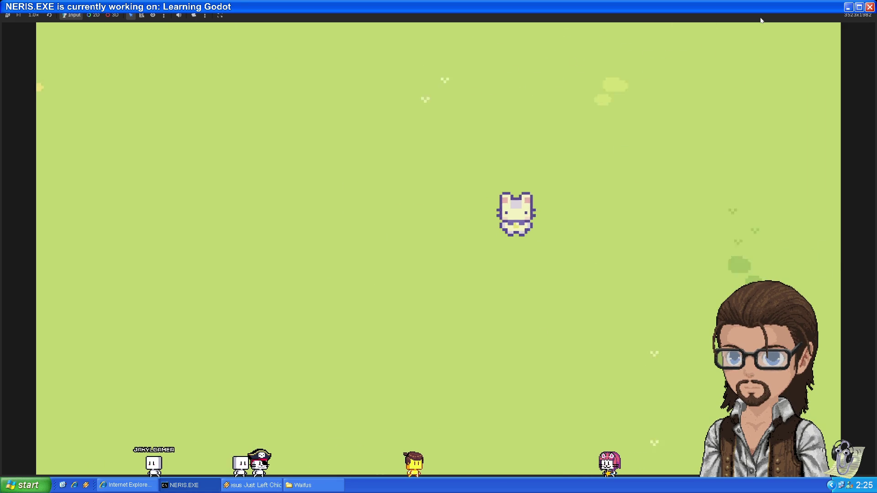
key(Up)
key(Left)
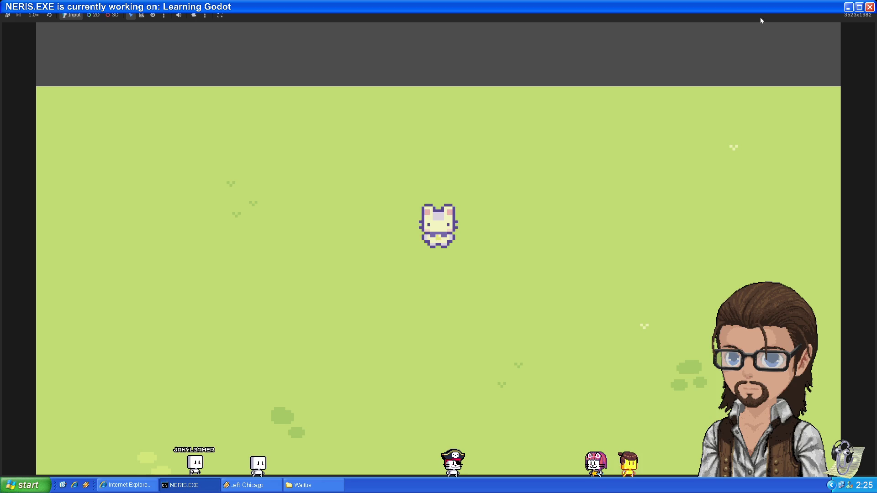
key(Left)
key(Up)
key(Left)
key(Up)
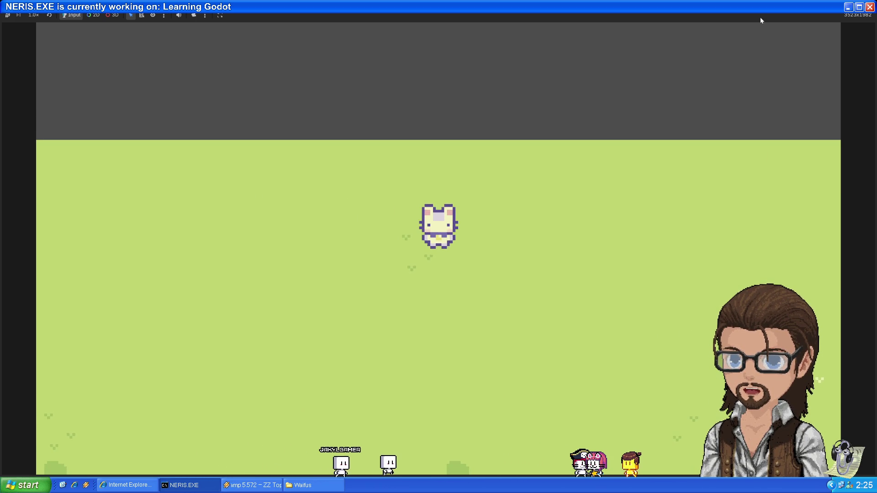
key(Right)
key(Up)
key(Down)
key(Left)
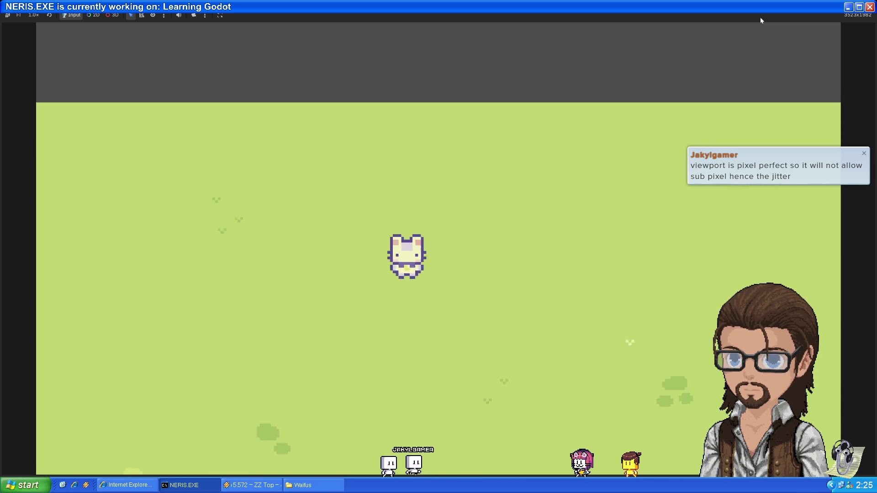
key(Right)
key(Up)
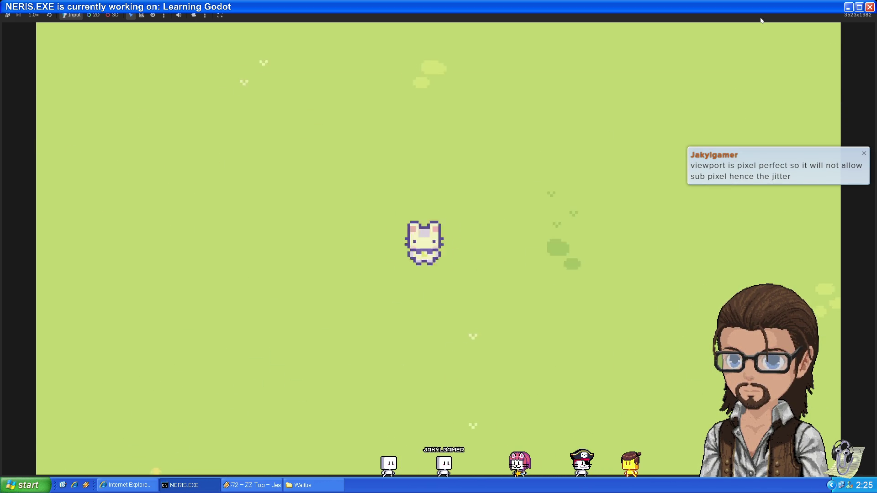
key(Left)
key(Down)
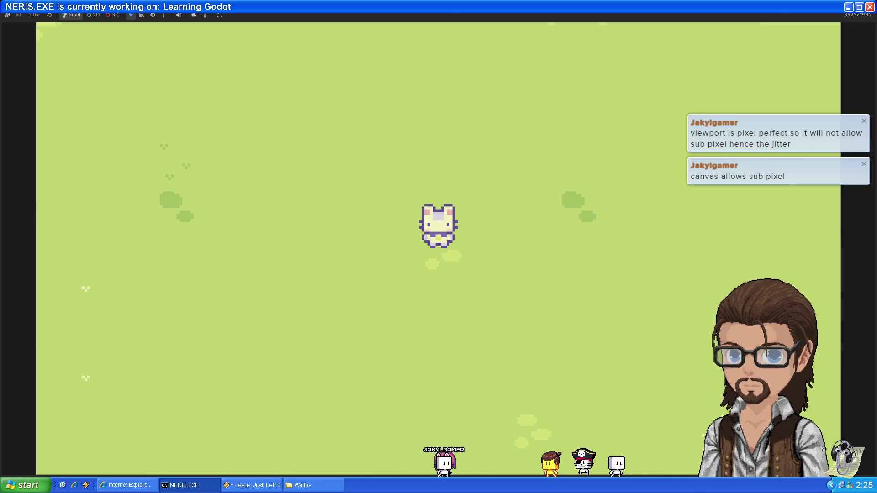
key(F8)
click(31, 15)
click(44, 28)
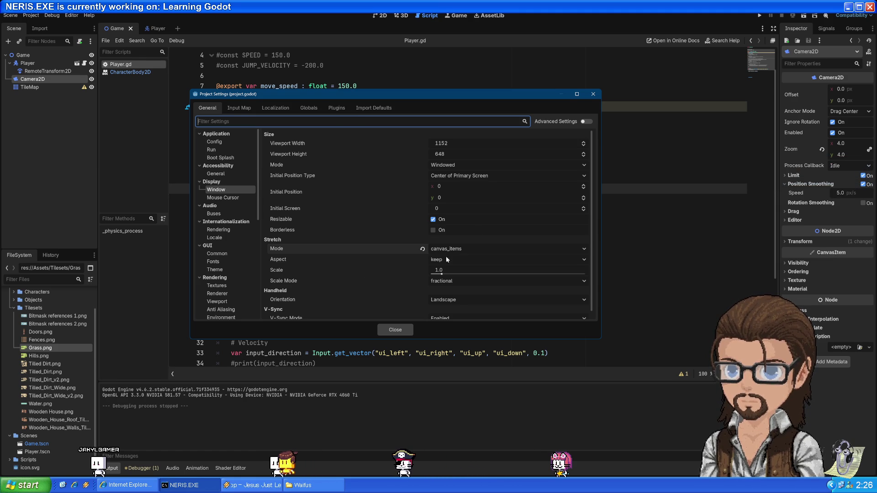
Close Project Settings and rerun the game, moving the player up, right and left before stopping
click(395, 330)
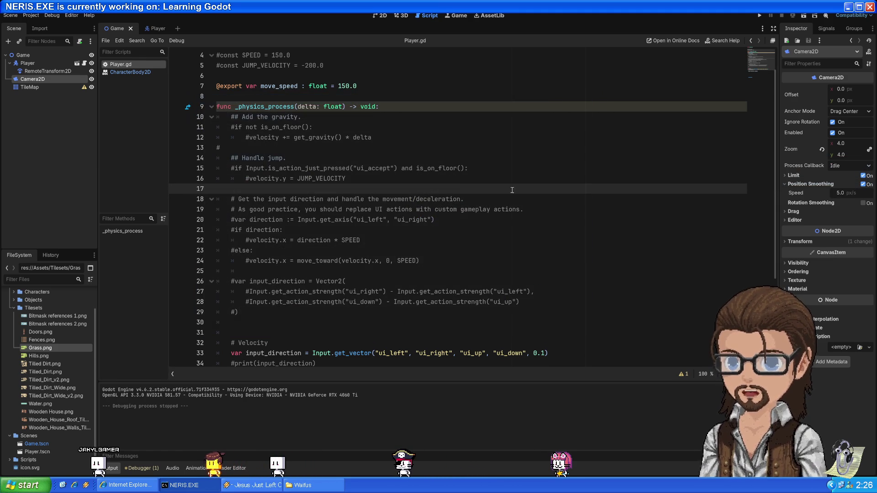
click(758, 16)
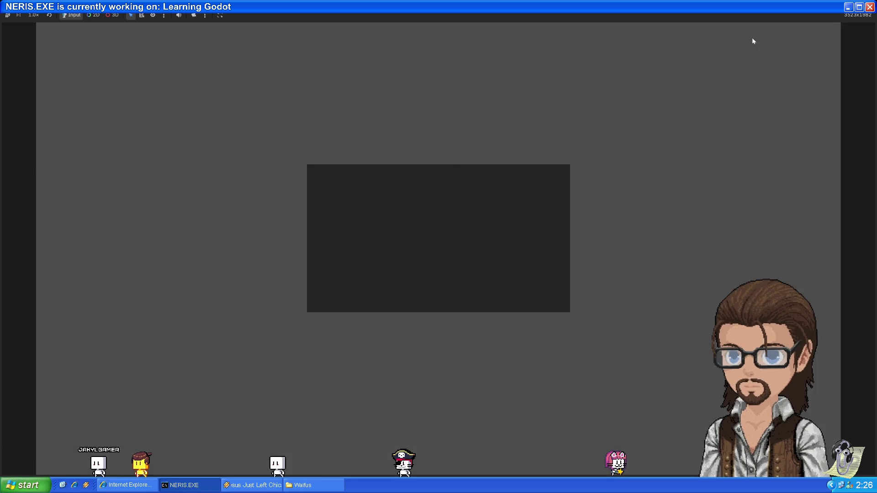
key(Up)
key(Right)
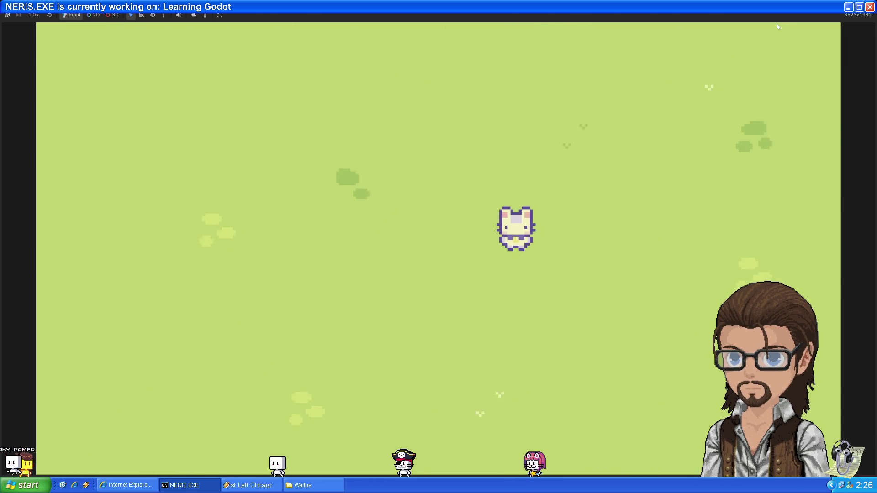
key(Left)
key(F8)
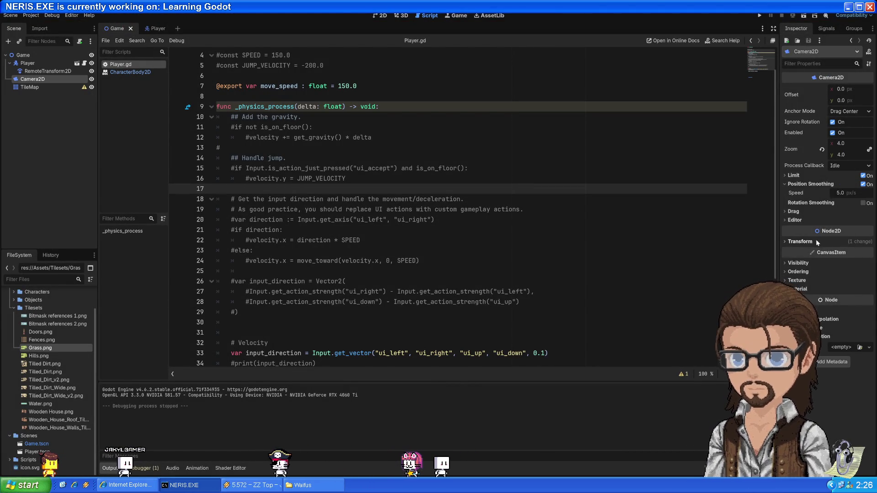
Hide the RemoteTransform2D node and test-run the game for camera jitter
click(39, 72)
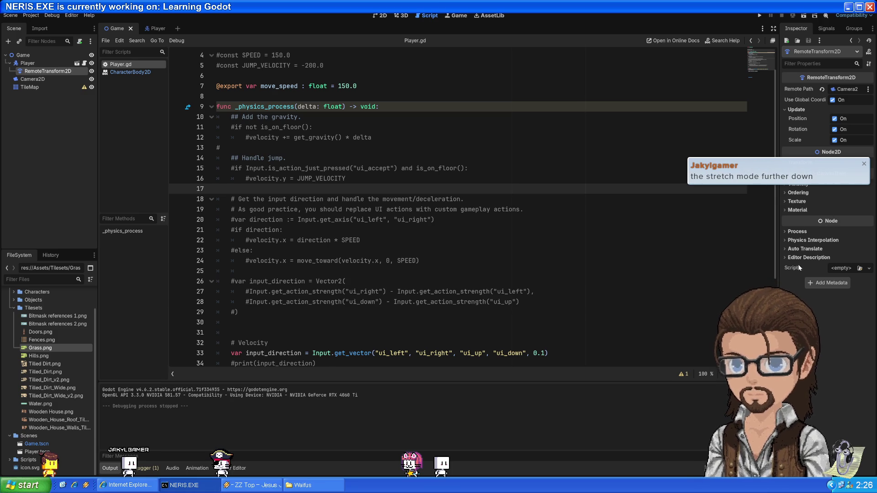
click(800, 233)
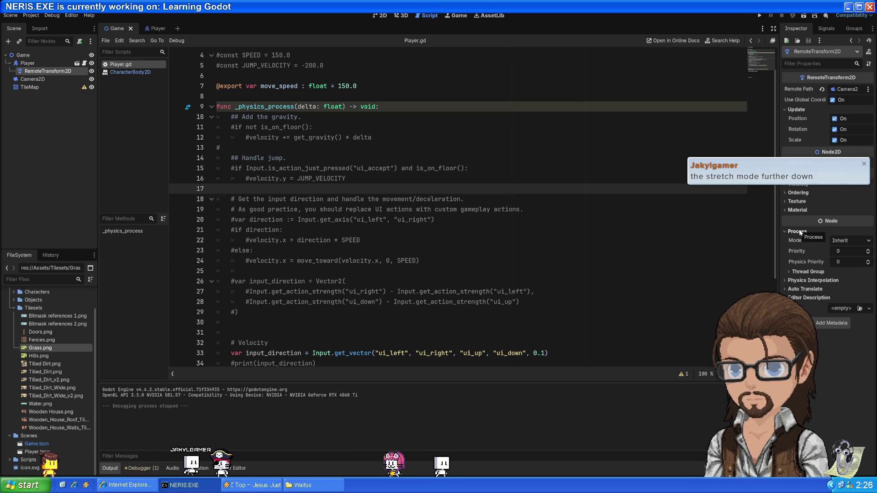
click(798, 231)
click(797, 240)
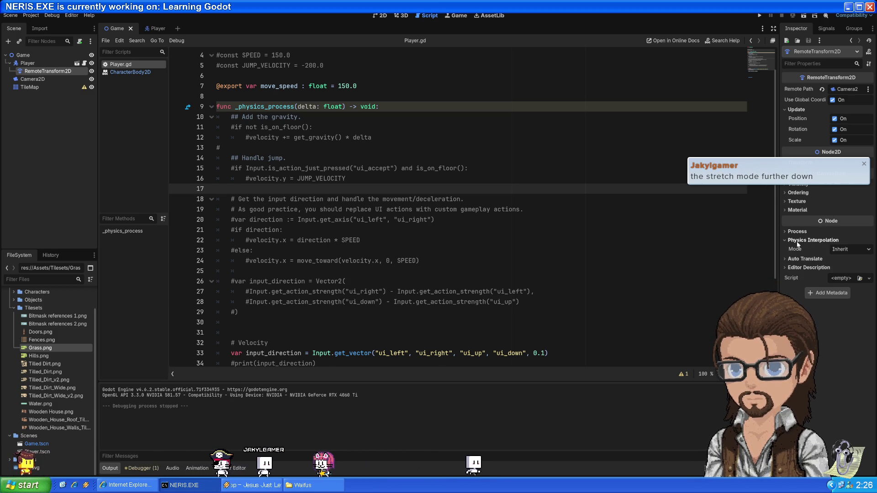
click(798, 241)
click(797, 240)
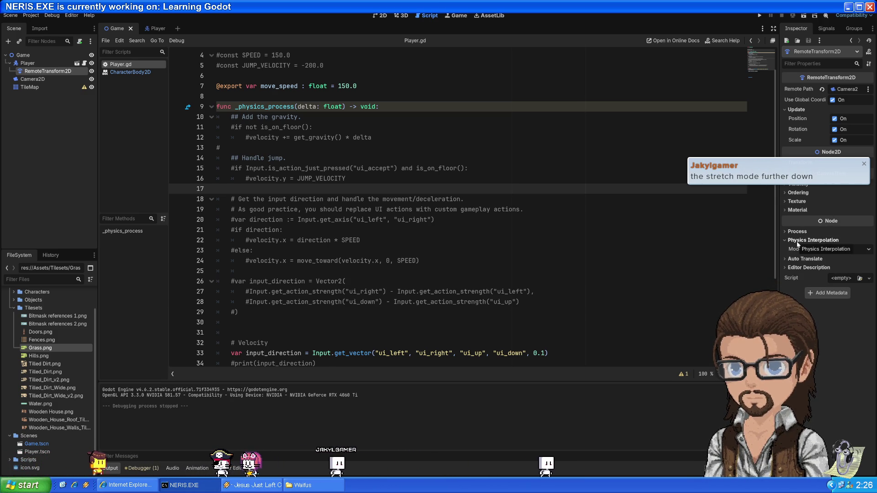
click(797, 241)
click(91, 72)
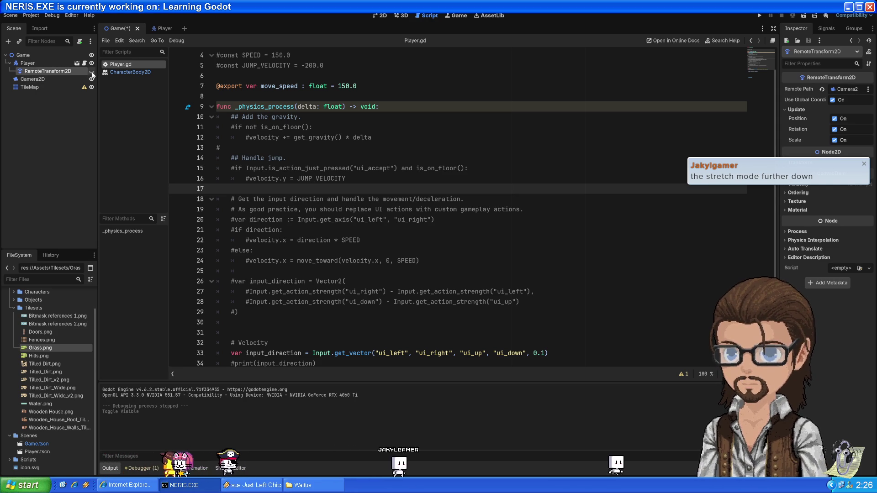
click(759, 15)
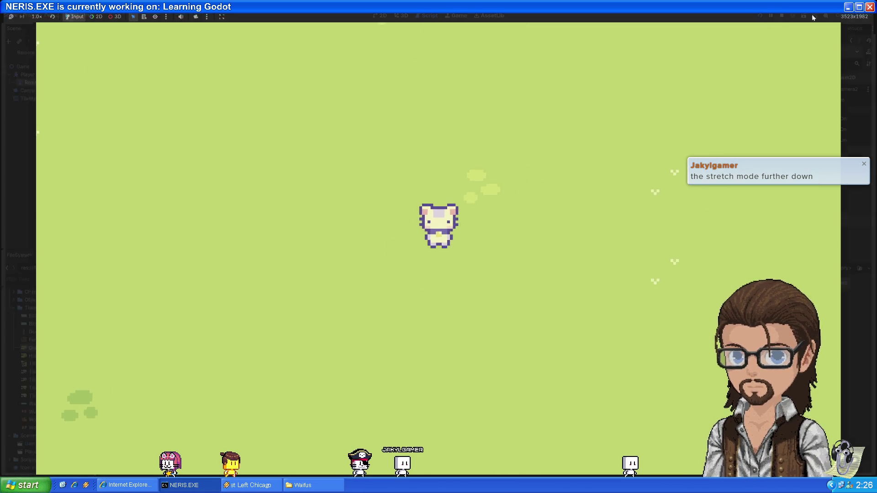
key(F8)
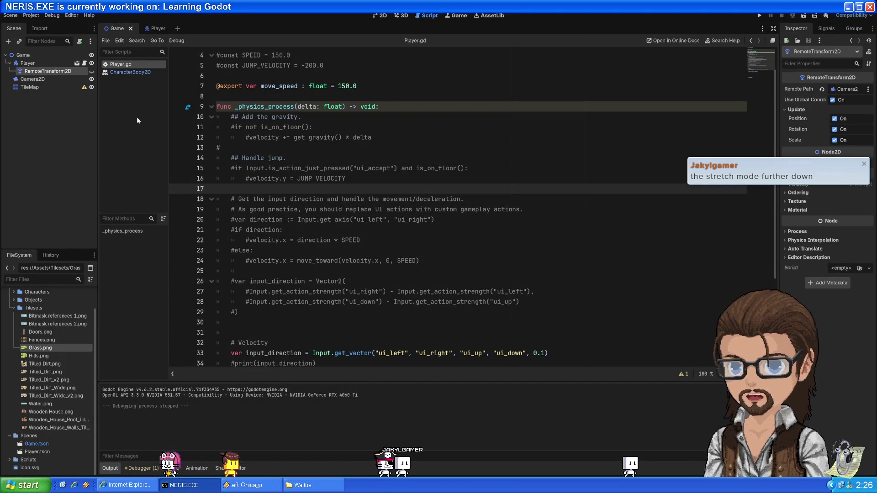
Unhide RemoteTransform2D, set its Process Mode to Disabled, and test-run the game again
click(92, 71)
click(797, 231)
click(856, 241)
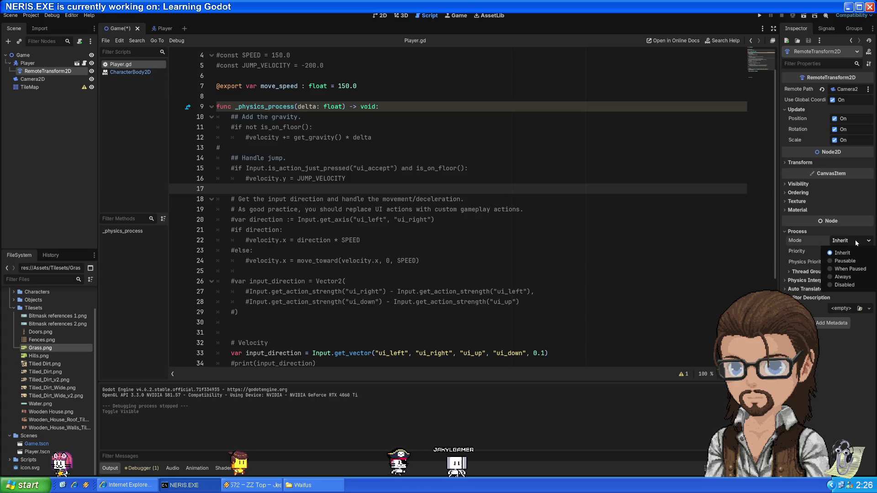
click(832, 285)
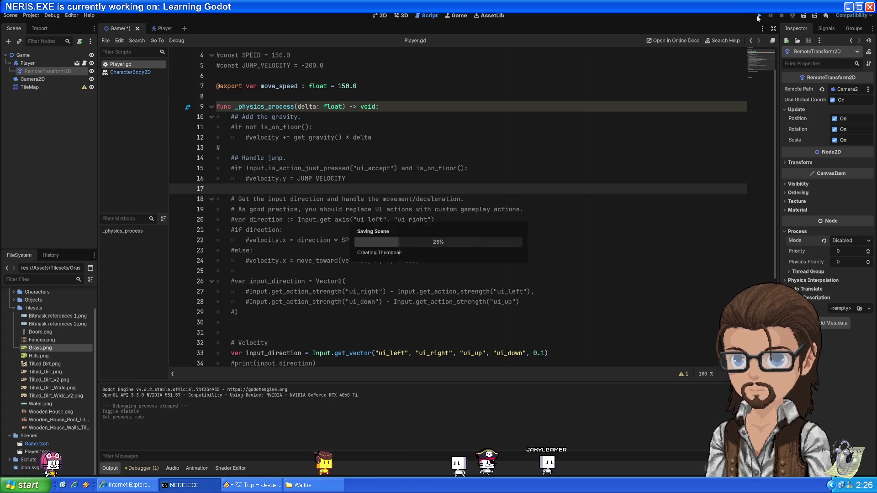
click(758, 15)
key(Right)
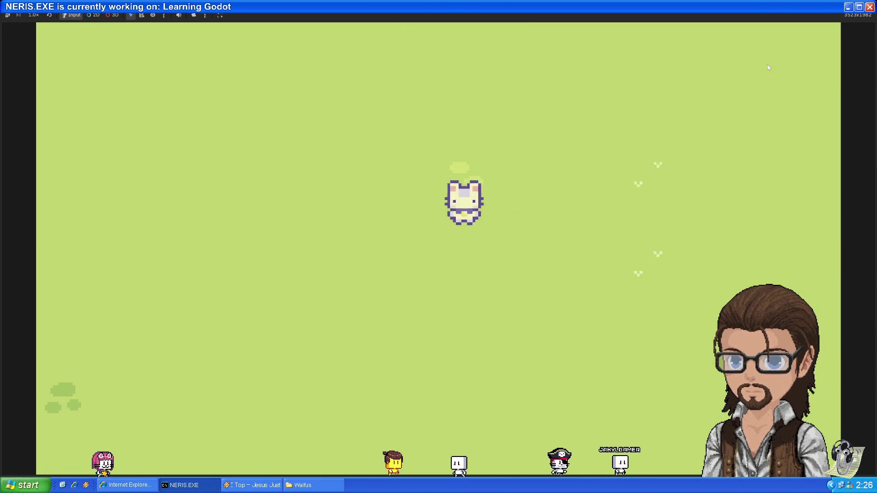
key(Left)
key(F8)
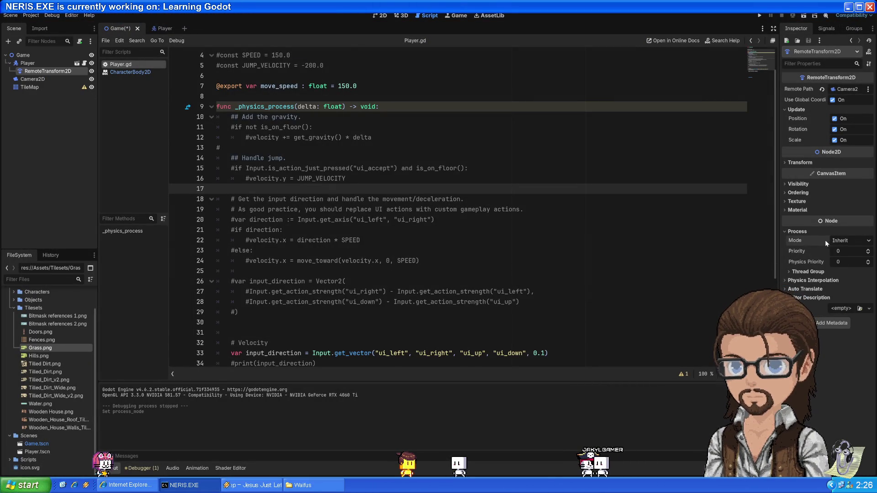
mouse_move(810, 263)
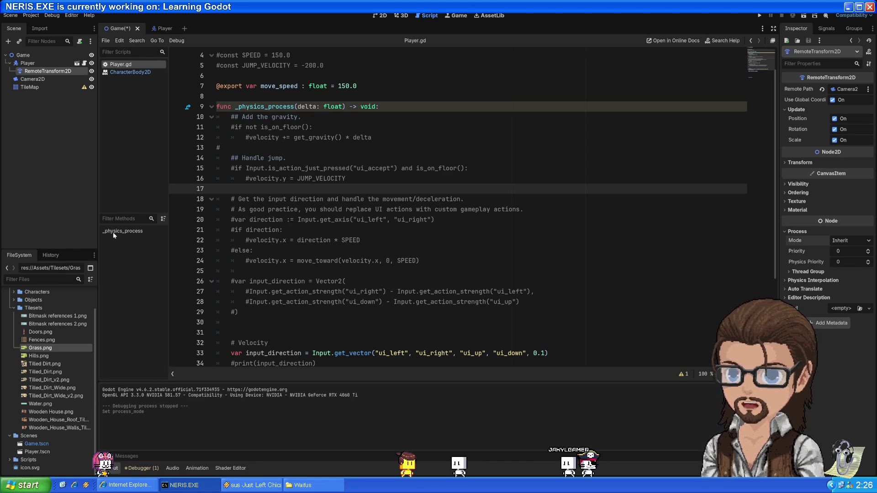
click(31, 15)
click(41, 26)
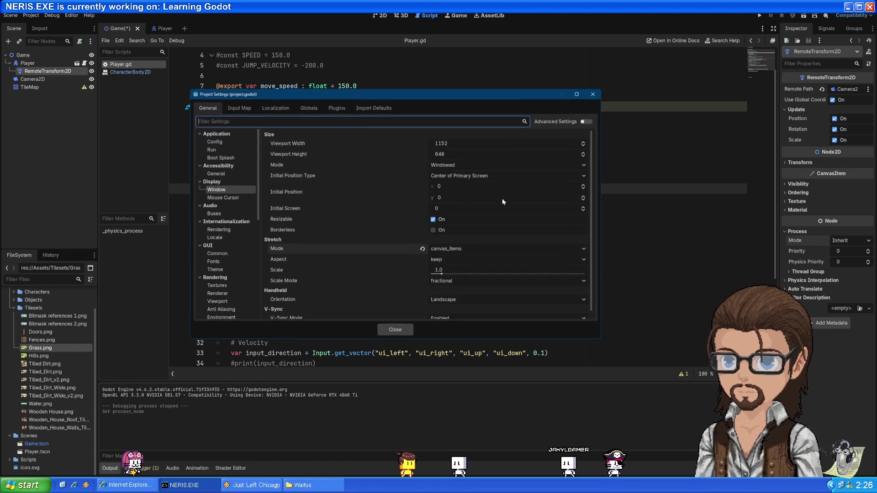
scroll(317, 264, down, 1)
mouse_move(291, 276)
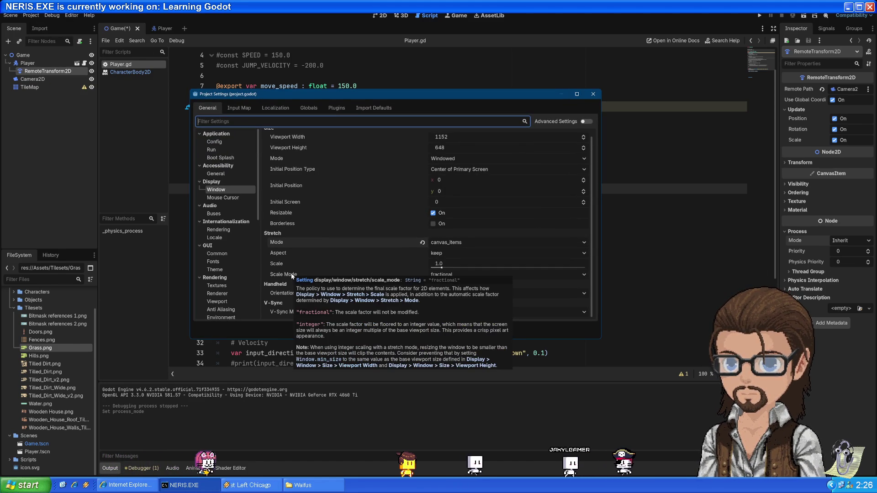
click(471, 242)
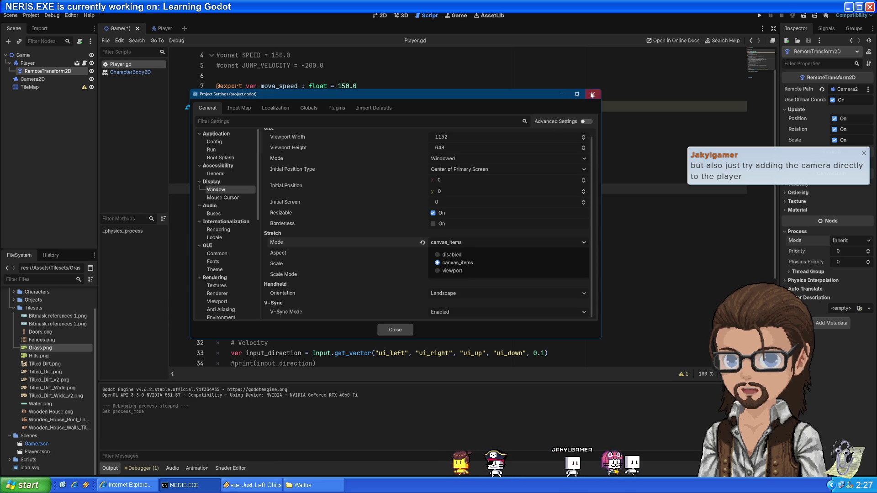
click(553, 116)
click(598, 93)
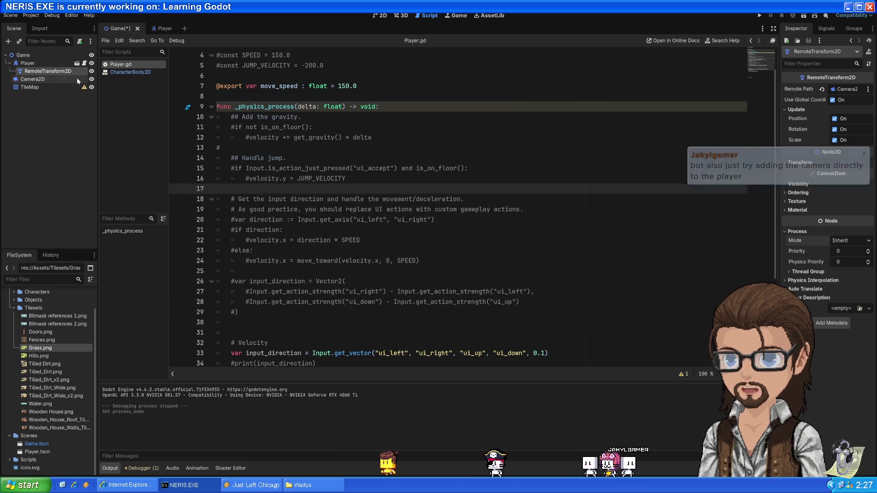
Test Camera2D as a child of Player, then move it back under the Game root below TileMap and rerun
drag(36, 83, 34, 65)
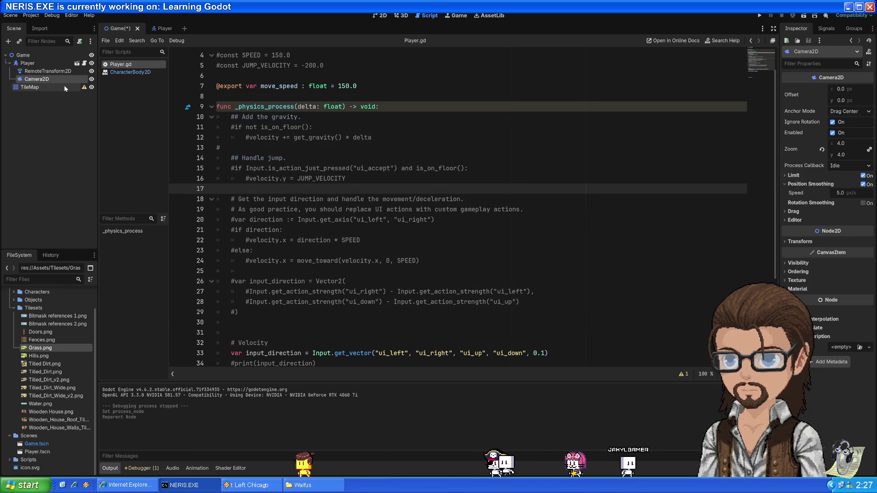
click(760, 16)
key(Left)
key(Up)
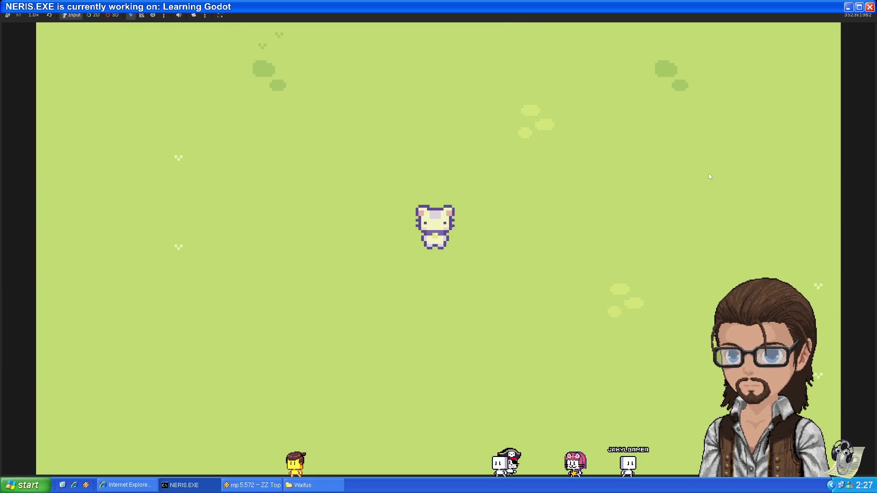
key(F8)
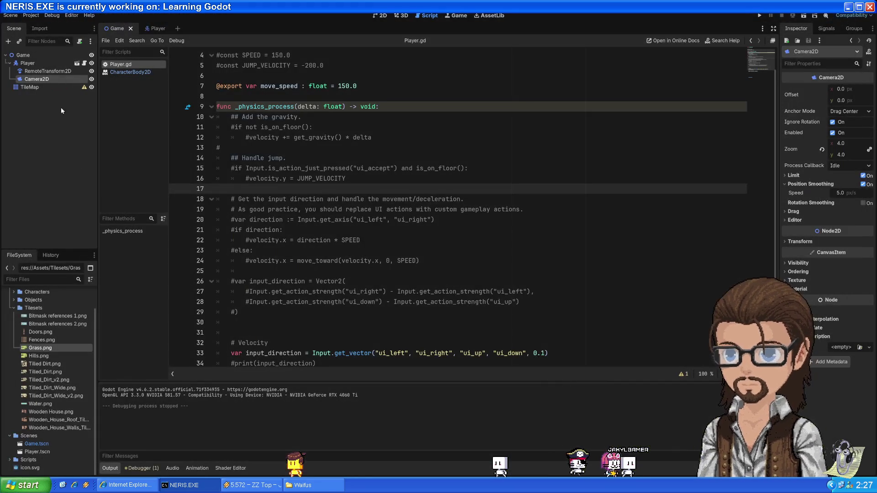
drag(30, 60, 29, 57)
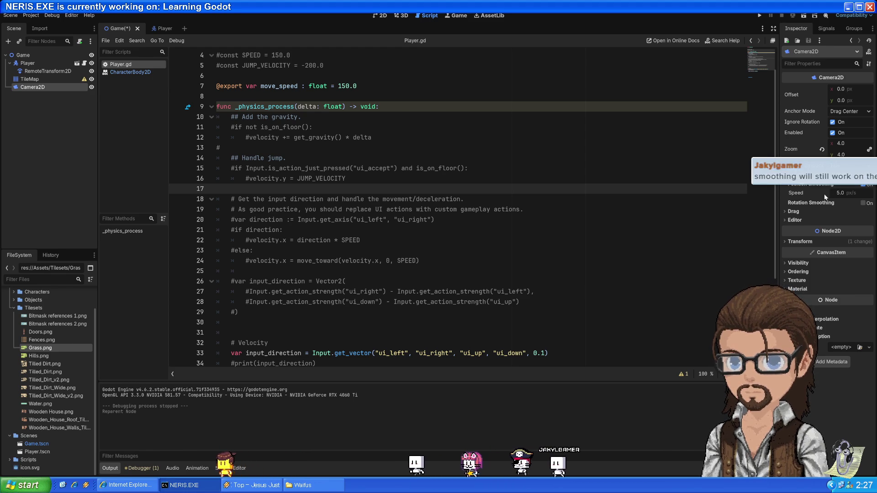
click(758, 15)
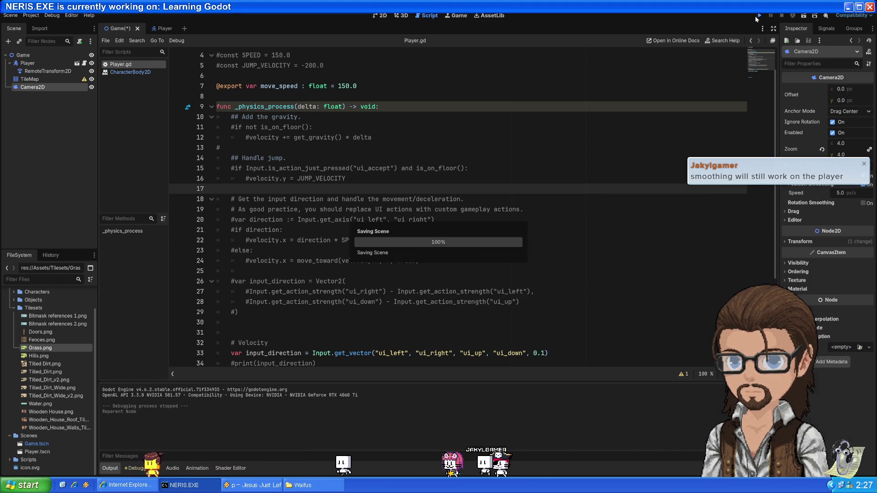
Walk the player all around the map to confirm smooth camera following, then show the Game scene in 2D
key(Left)
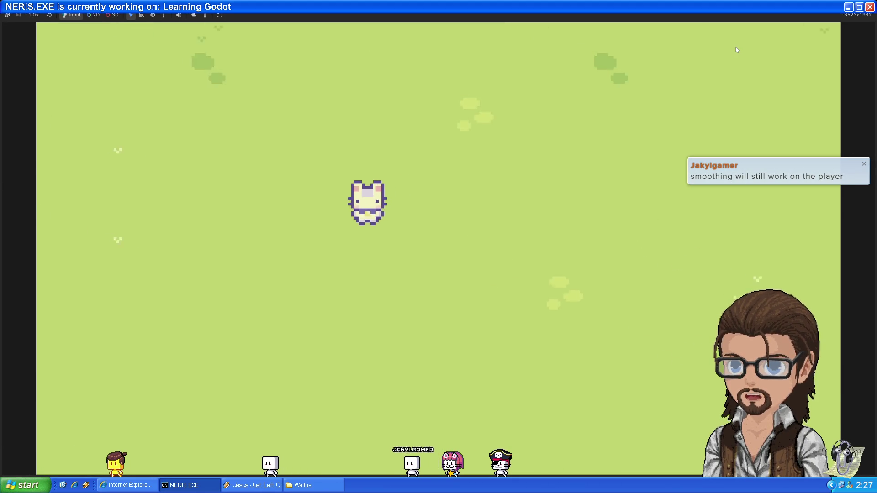
key(Up)
key(Right)
key(Down)
key(Left)
key(Up)
key(Right)
key(Up)
key(Down)
key(Right)
key(Up)
key(Up)
key(Left)
key(Down)
key(Down)
key(Right)
key(Left)
key(Up)
key(Down)
key(Right)
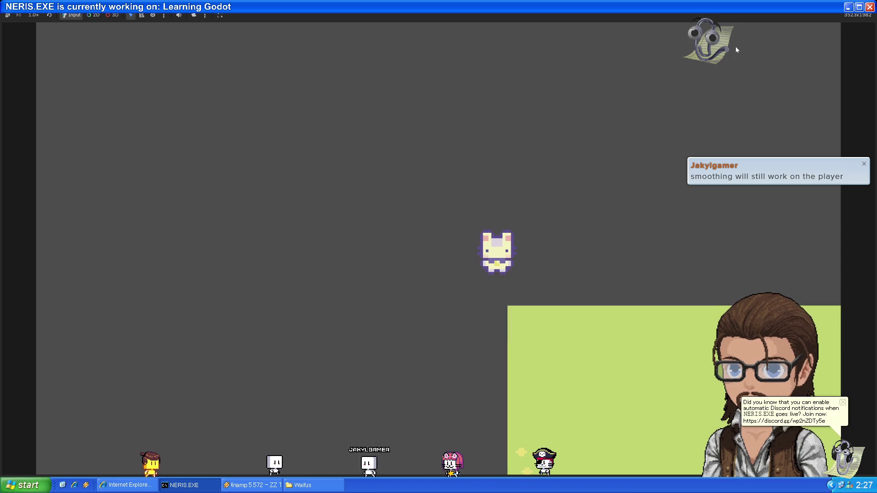
key(Left)
key(Up)
key(Down)
key(Right)
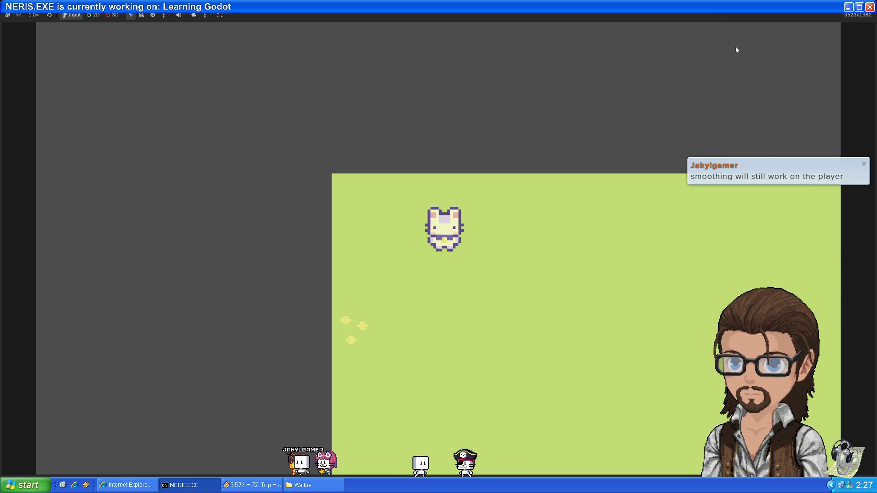
key(Left)
key(Up)
key(Down)
key(Right)
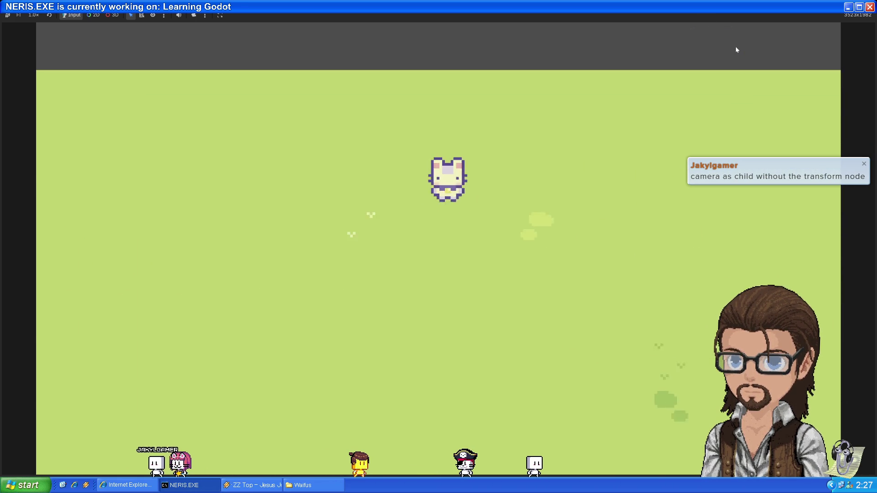
key(Up)
key(Left)
key(Down)
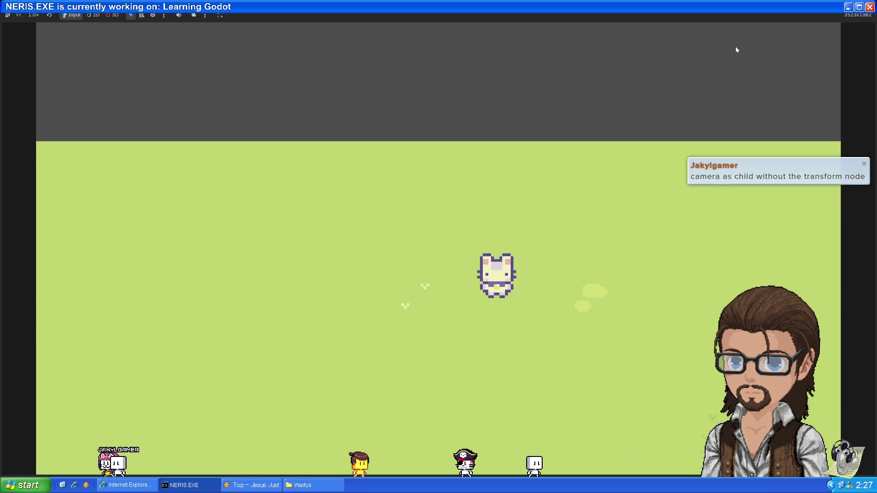
key(Up)
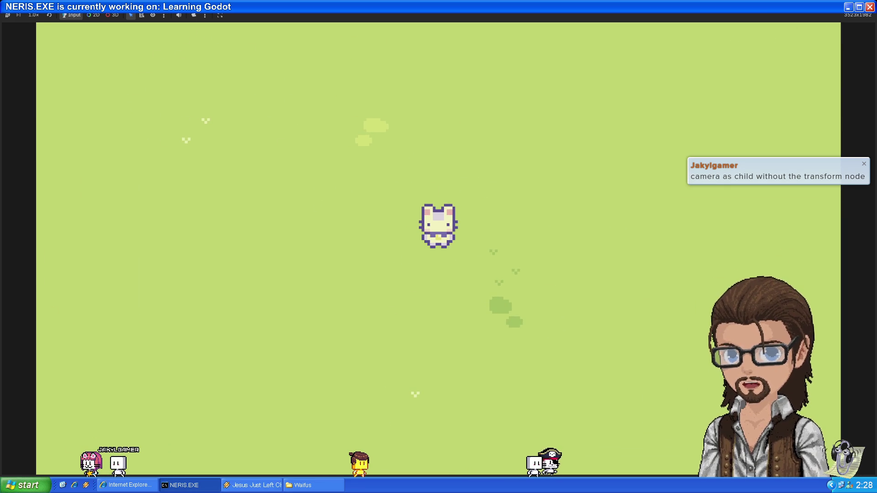
key(F8)
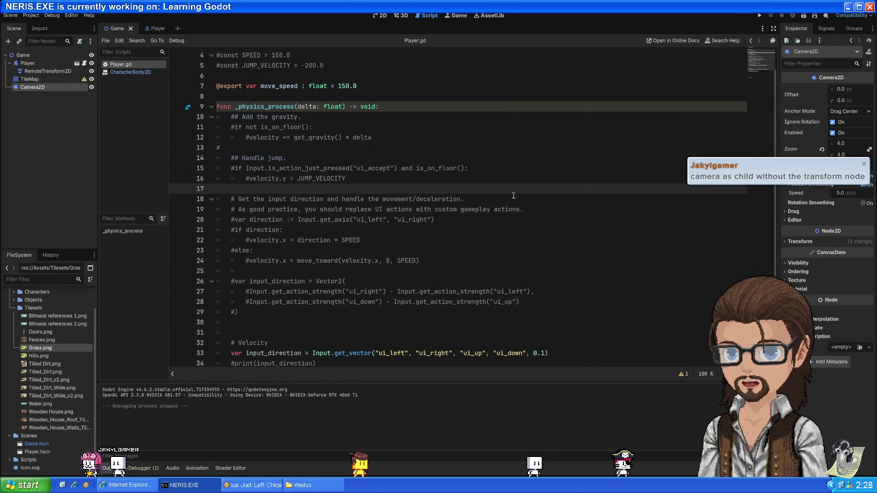
click(380, 17)
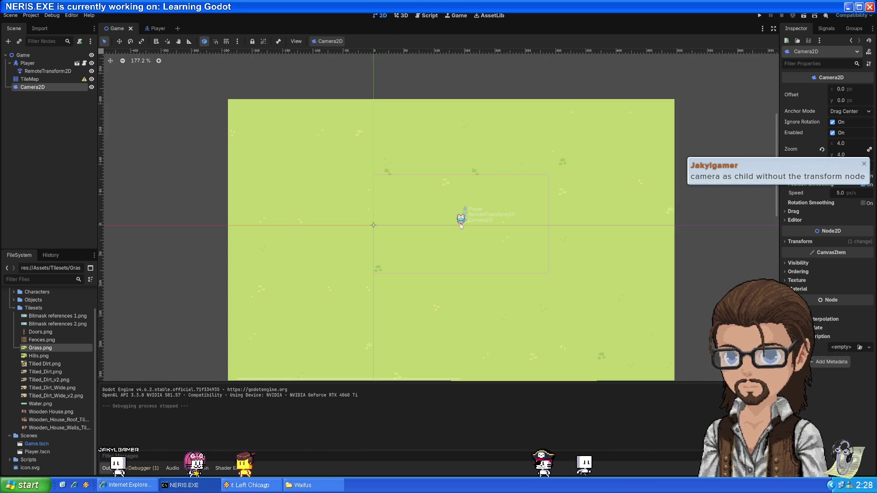
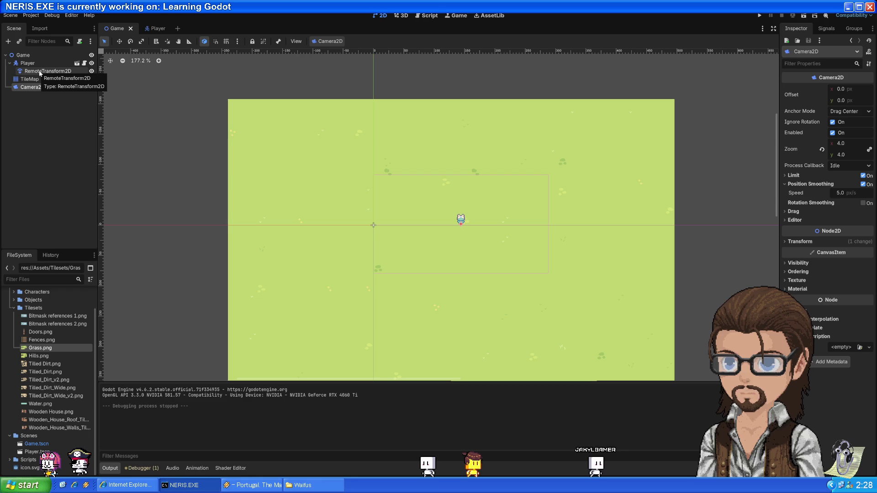
Delete the RemoteTransform2D node and move Camera2D directly under Player
click(40, 72)
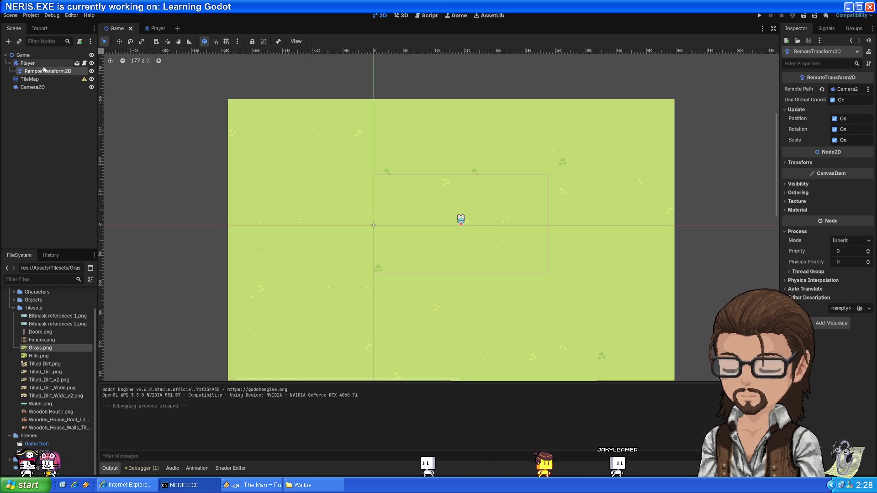
key(Delete)
click(429, 254)
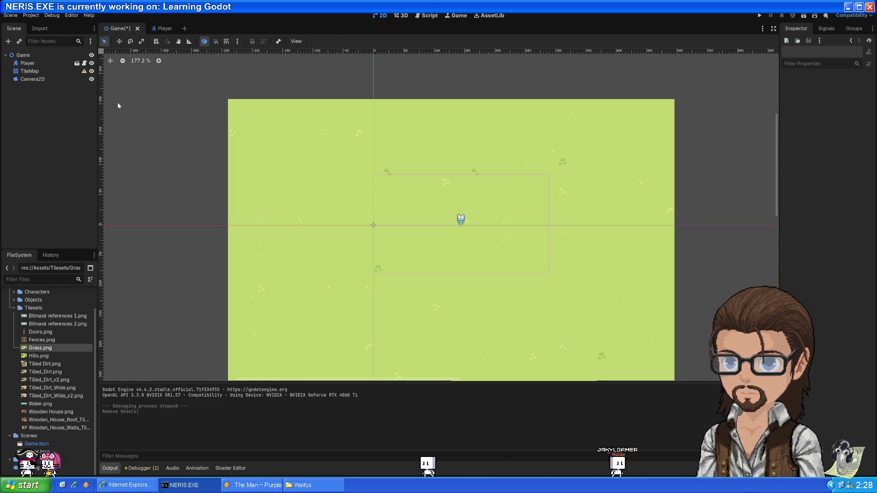
drag(50, 66, 51, 64)
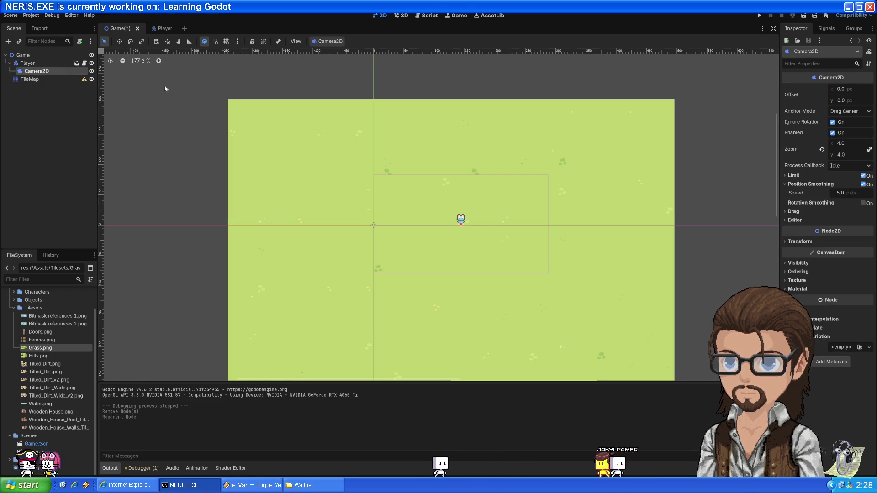
Run the game and walk the cat in all directions to test camera following
click(761, 17)
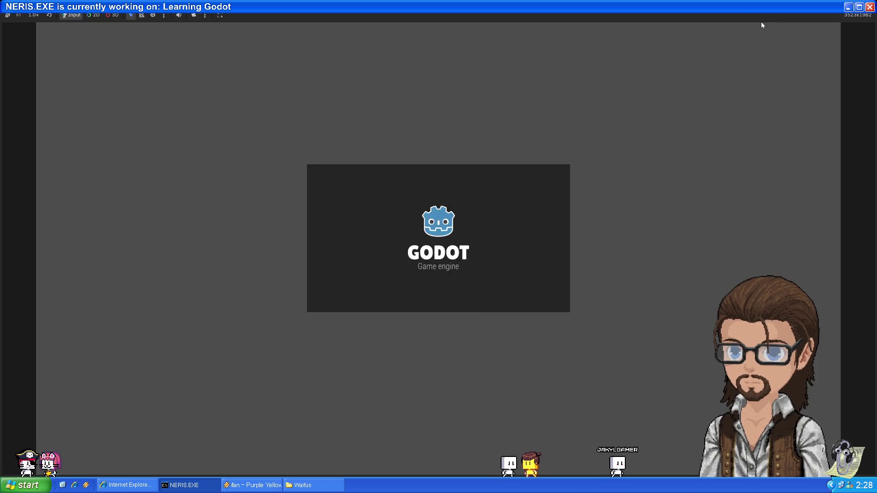
key(Left)
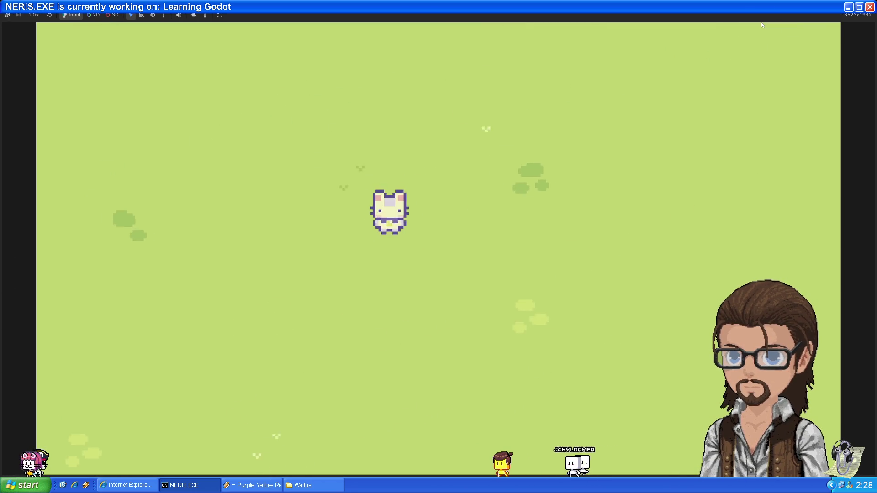
key(Left)
key(Up)
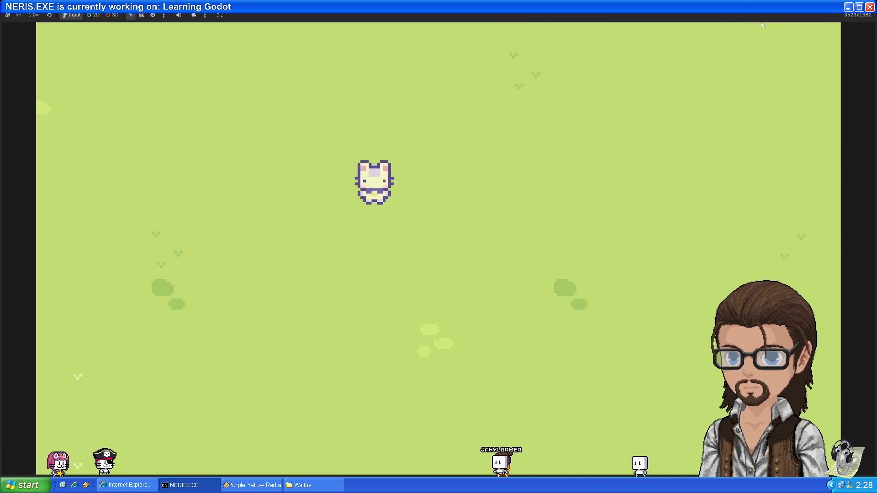
key(Up)
key(Left)
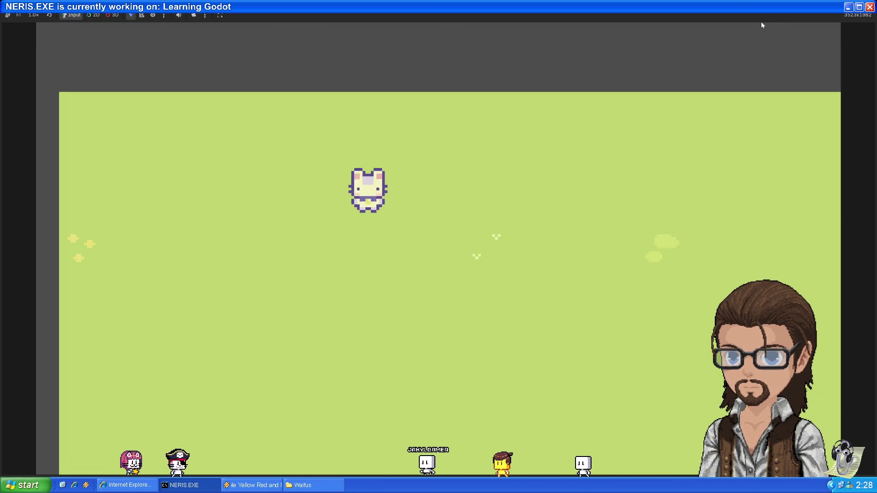
key(Right)
key(Down)
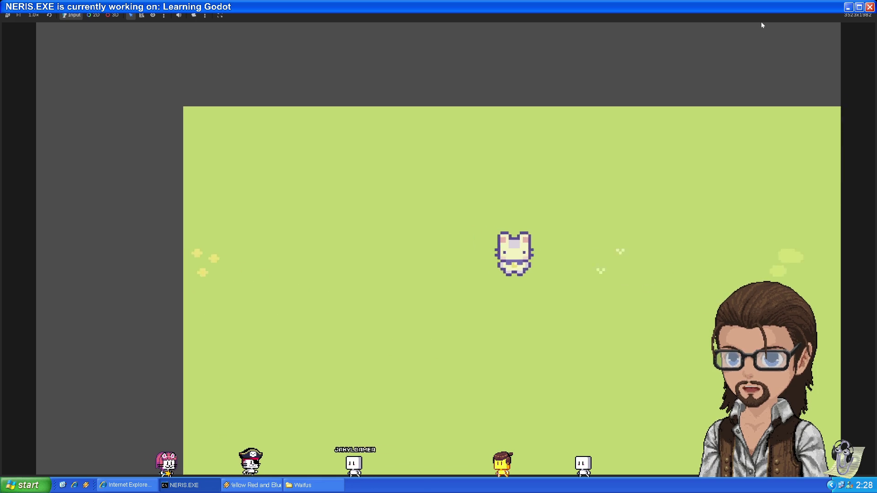
key(Up)
key(Left)
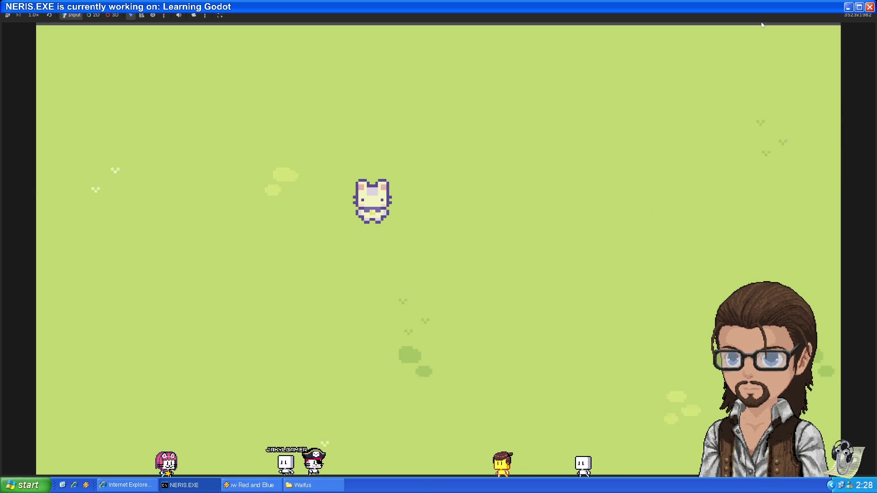
key(Right)
key(Down)
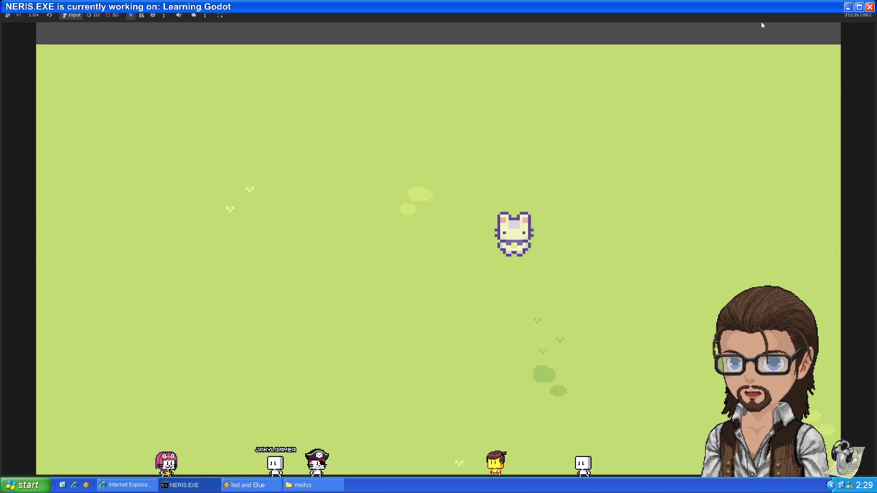
key(Up)
key(Down)
key(Right)
key(Up)
Keep walking the cat toward the map's top edge, then stop and relaunch with smoothing speed 15
key(Left)
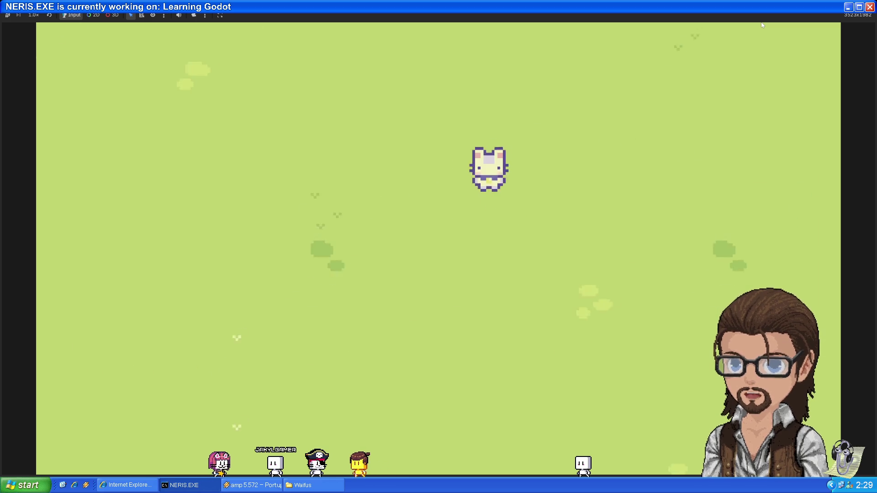
key(Down)
key(Right)
key(Down)
key(Up)
key(Left)
key(Down)
key(Right)
key(Up)
key(Down)
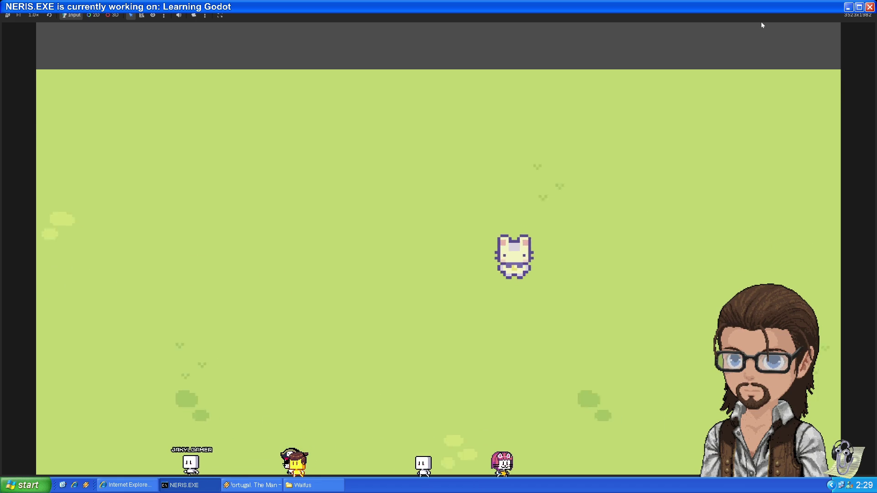
key(Left)
key(Up)
key(Left)
key(Down)
key(Up)
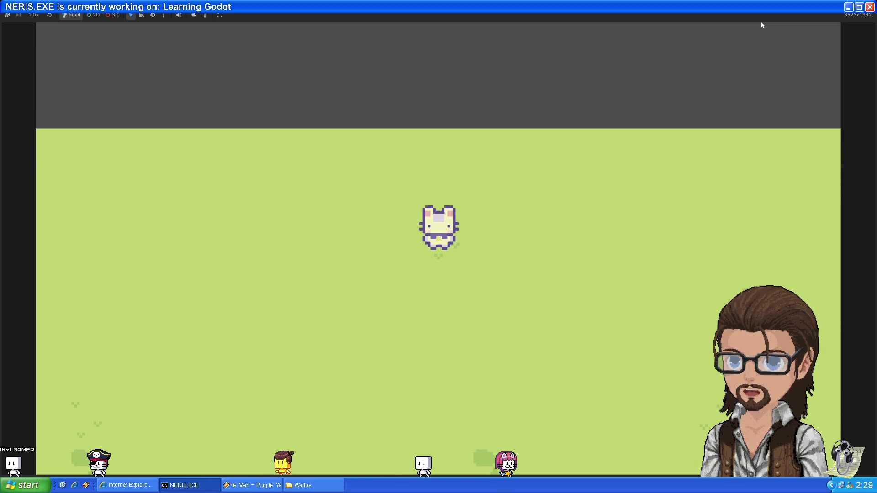
key(F8)
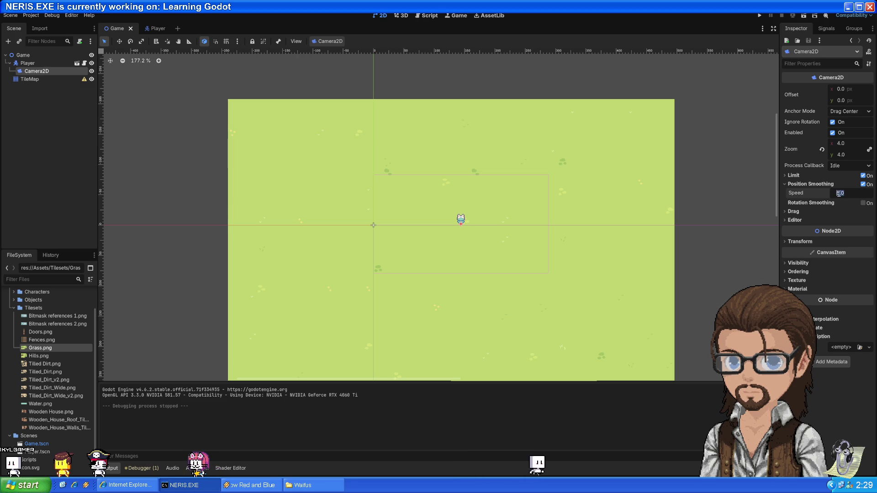
click(760, 15)
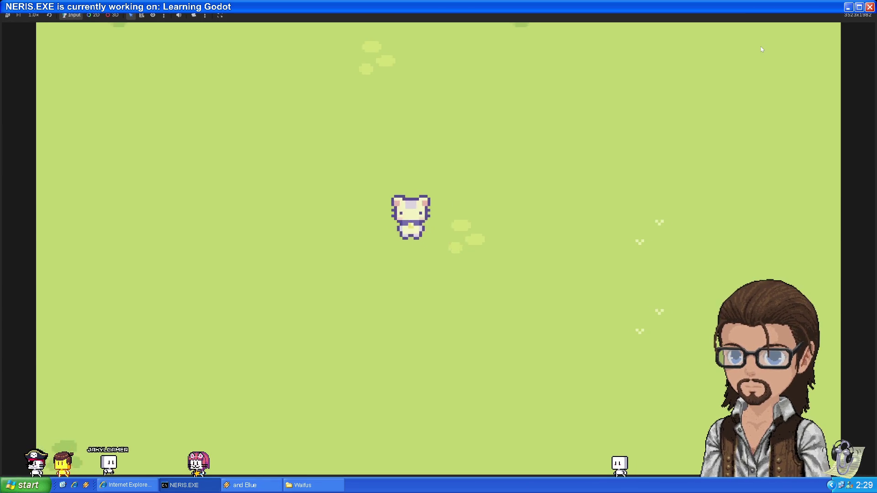
Walk the cat left, right, up and down to judge the faster smoothing, then stop the game
key(Left)
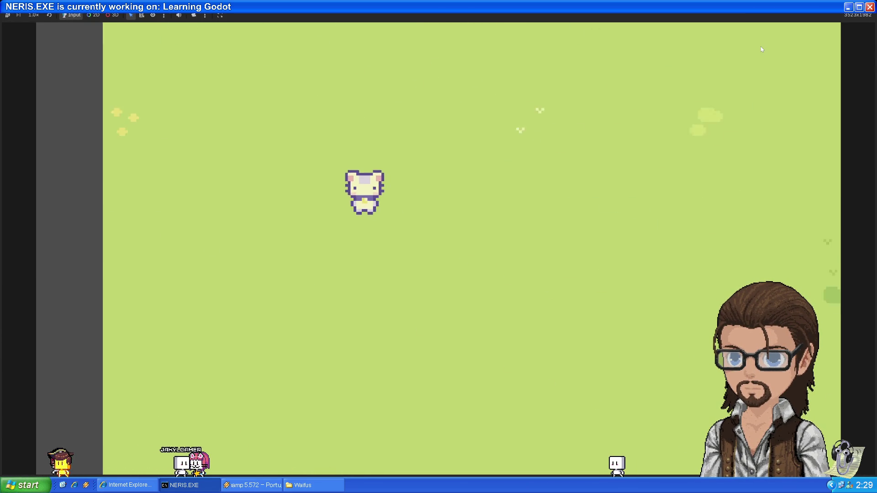
key(Right)
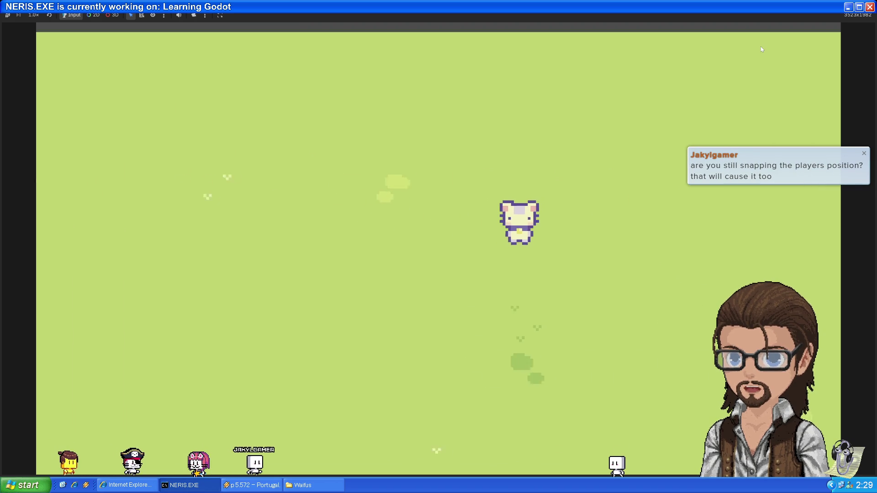
key(Up)
key(Down)
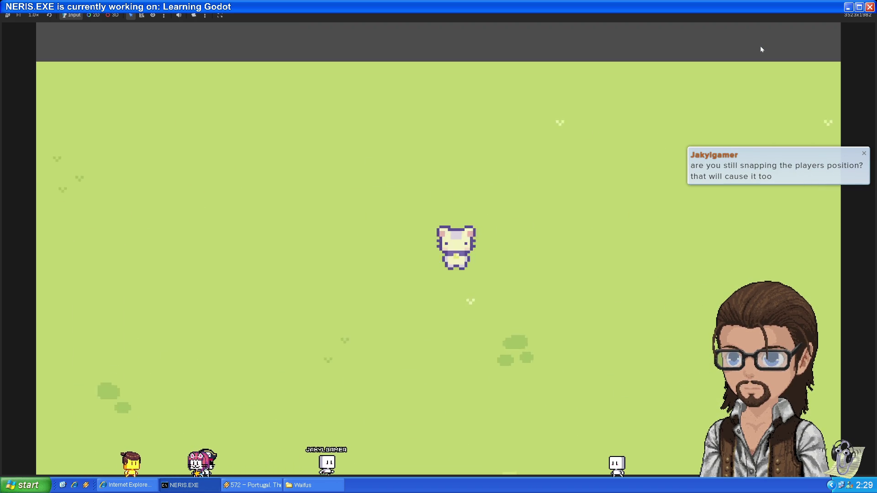
key(Down)
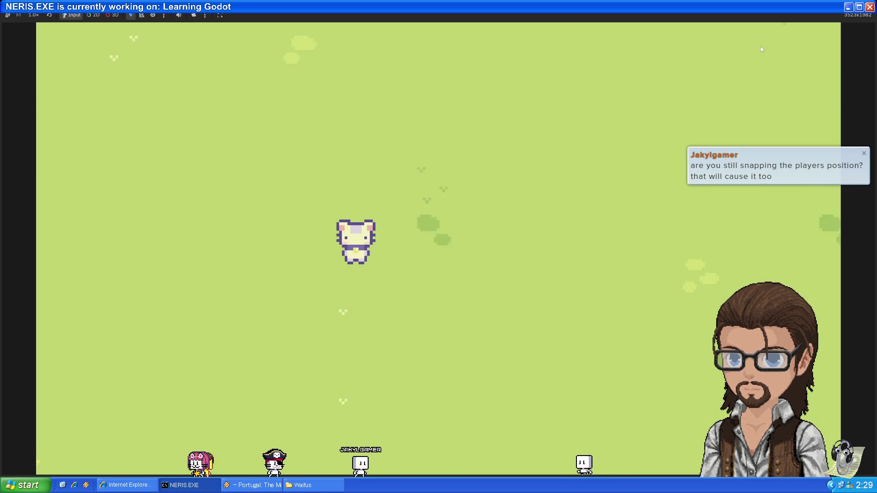
key(Right)
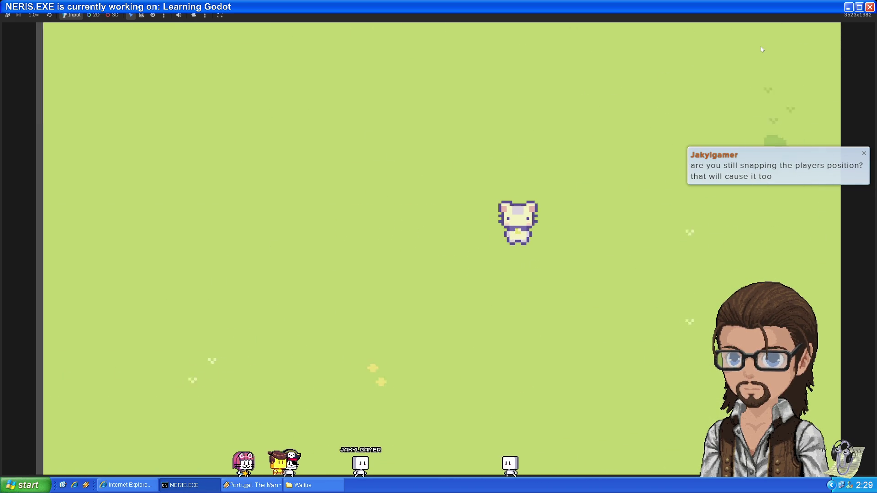
key(Left)
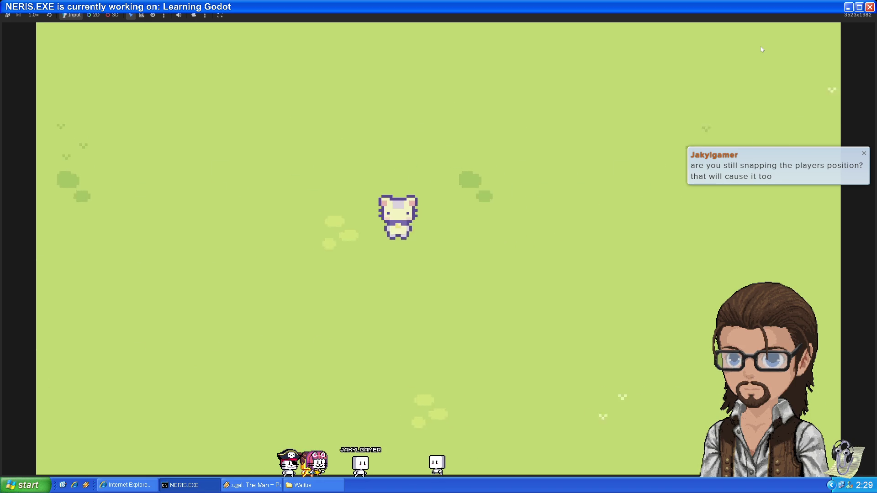
key(Left)
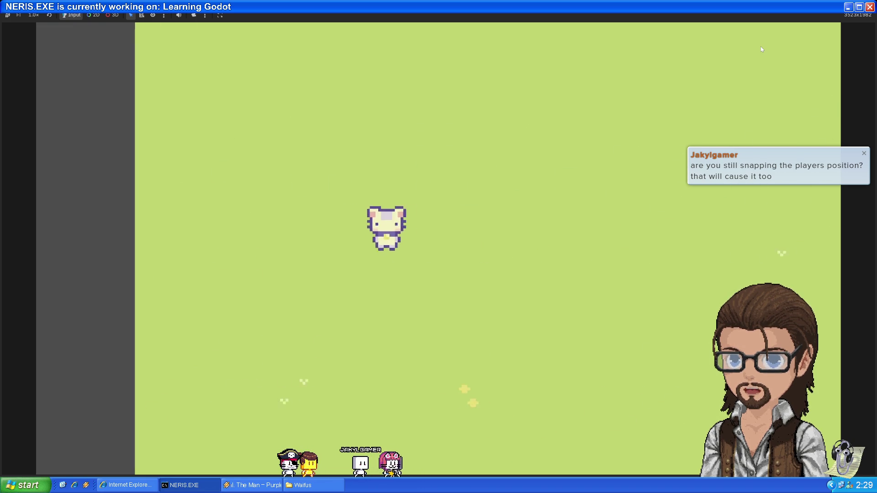
key(Right)
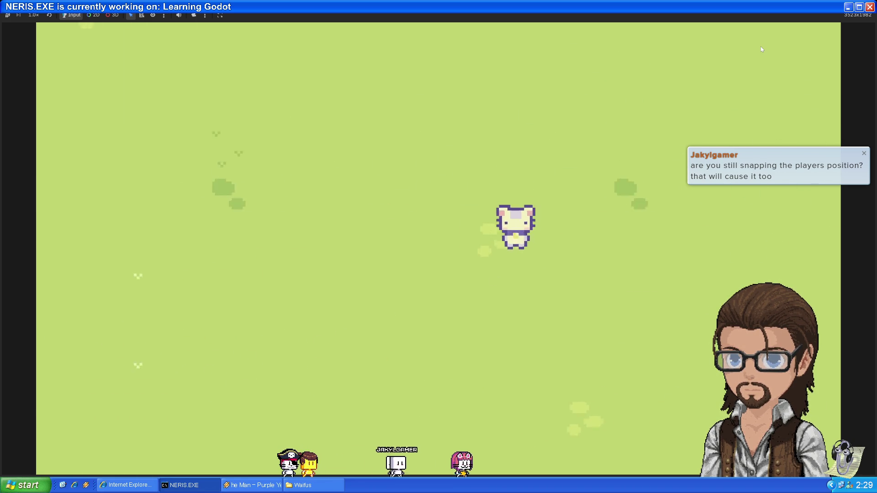
key(Left)
key(Up)
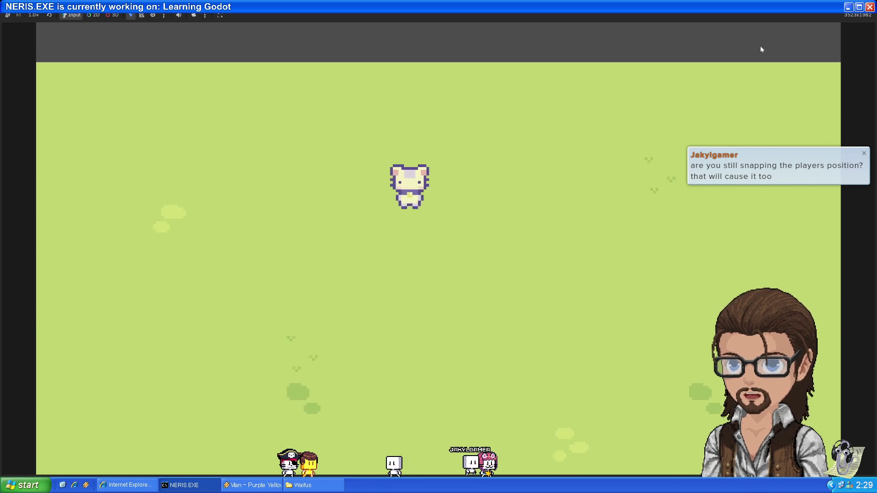
key(Down)
key(Left)
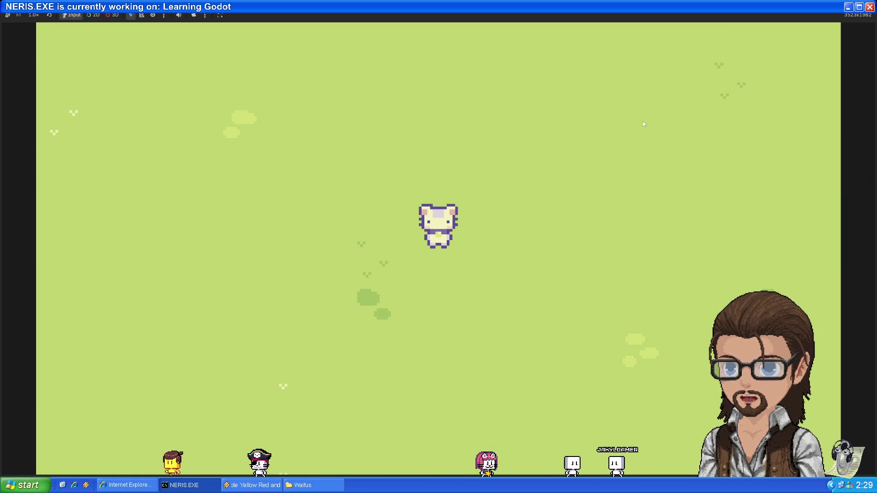
key(F8)
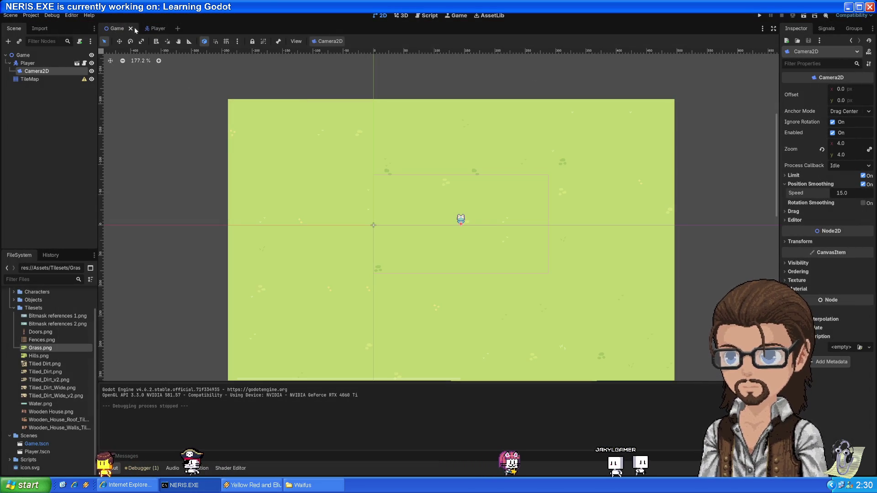
Switch between the Player and Game scenes and show the Game scene in 2D
key(ctrl+F3)
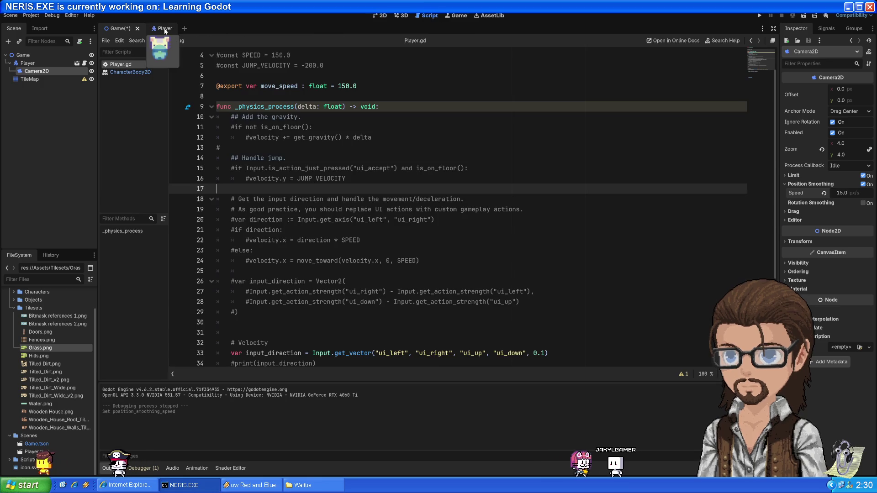
click(164, 29)
click(120, 28)
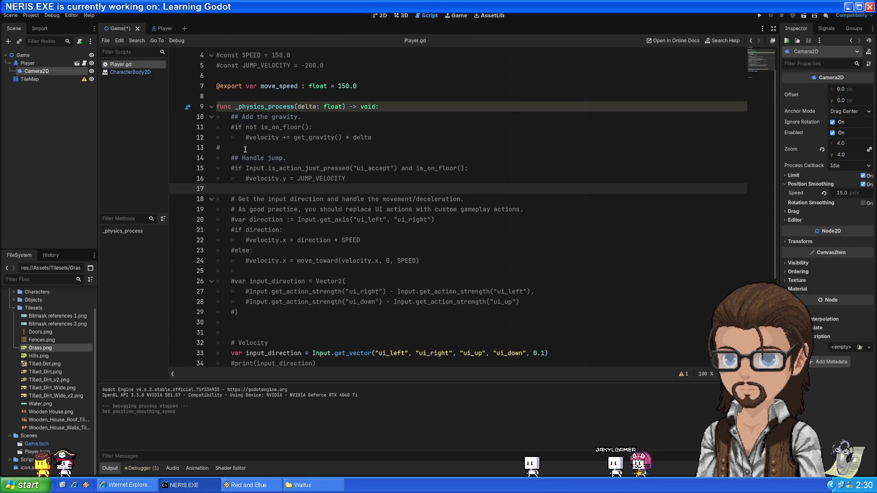
click(380, 16)
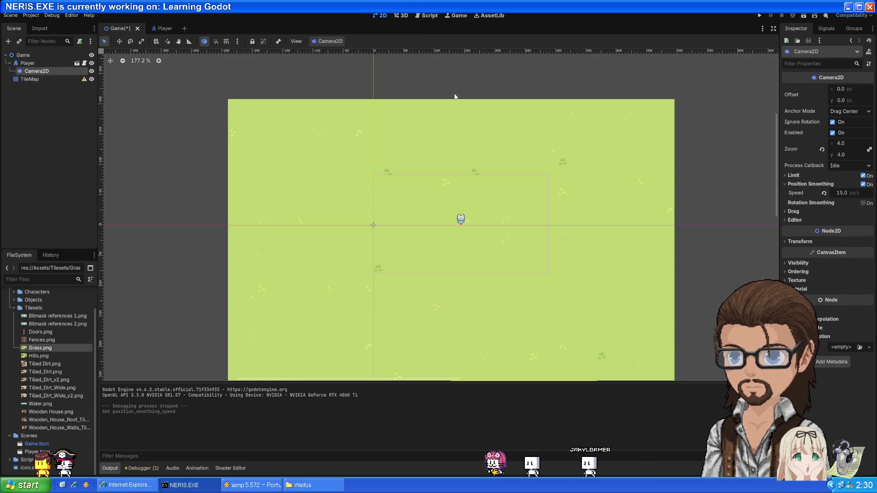
Review the Player.gd movement code around move_and_slide(), then return to the 2D view
click(430, 18)
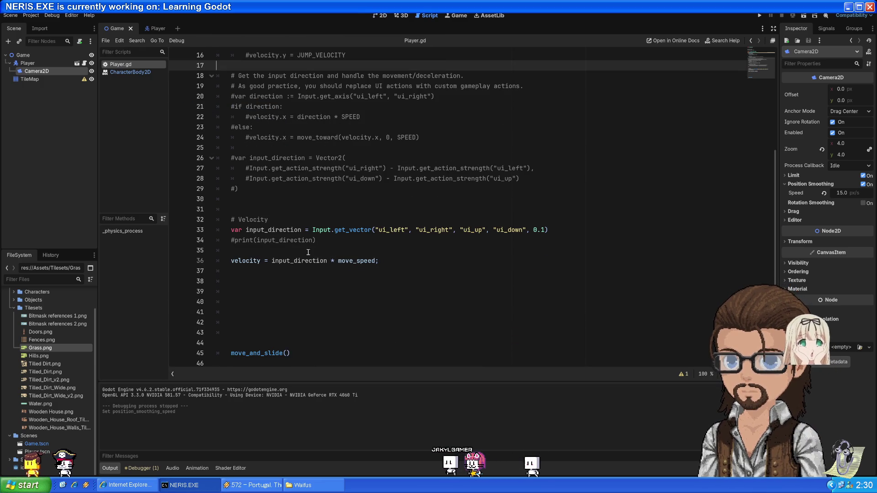
drag(288, 353, 300, 317)
click(296, 360)
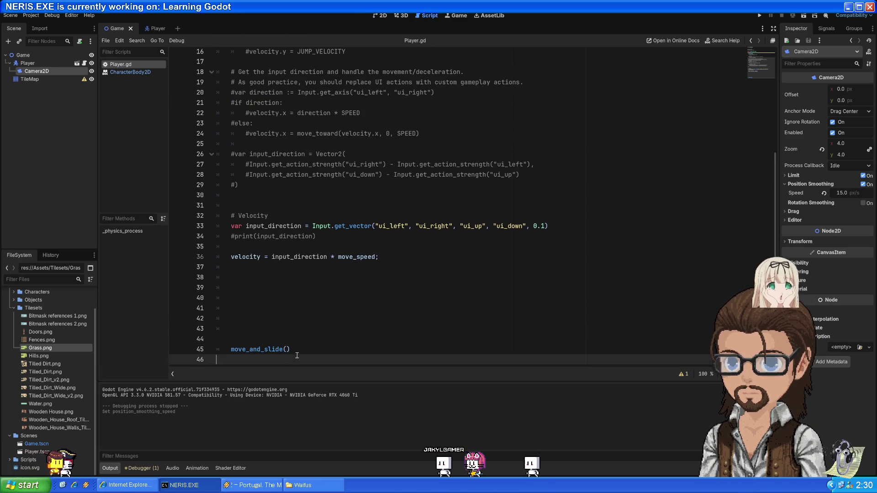
scroll(358, 285, up, 5)
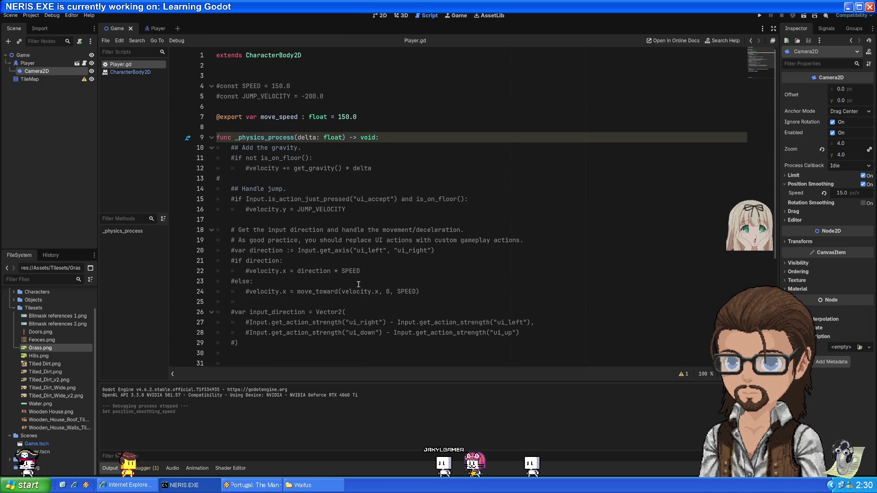
scroll(359, 284, down, 5)
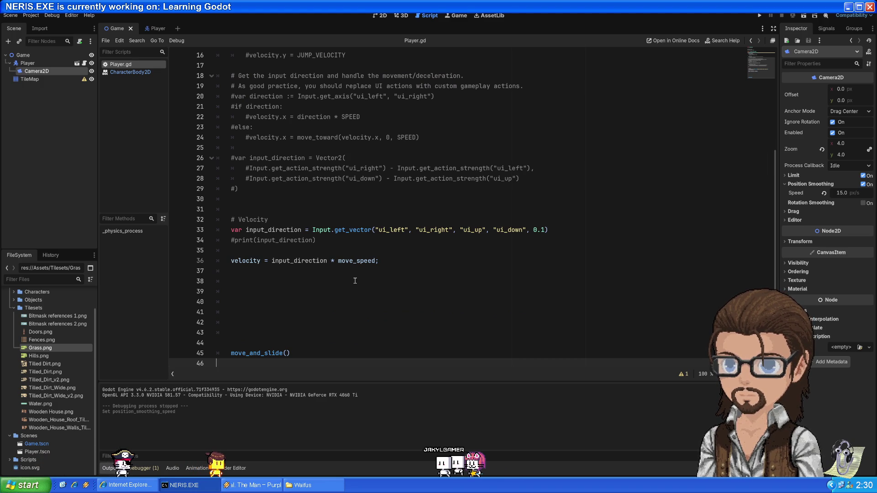
click(291, 202)
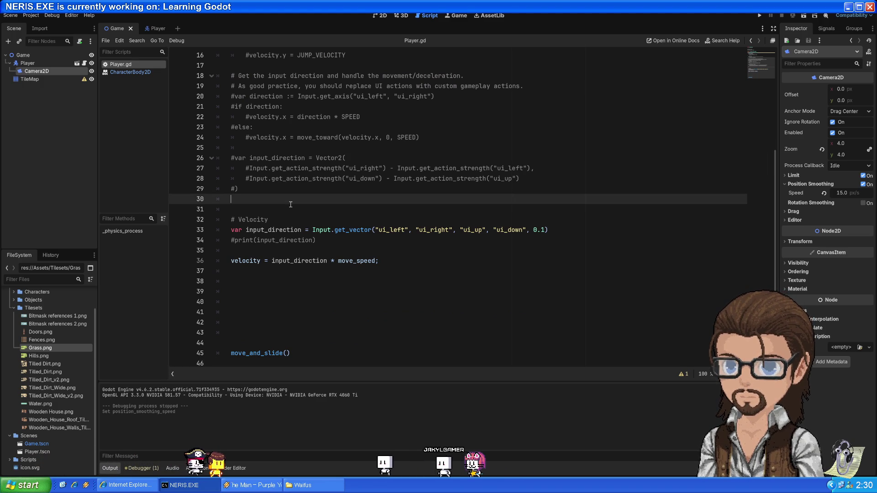
click(380, 16)
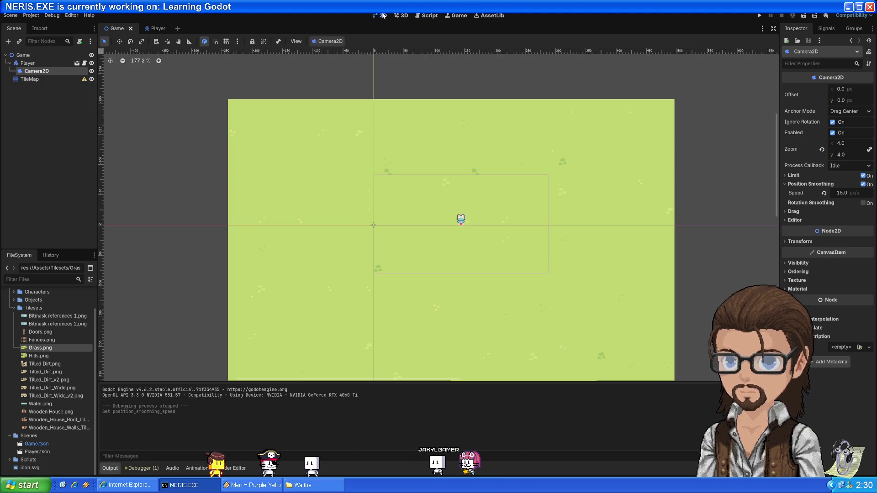
Disable Camera2D position smoothing and playtest by walking the player up, left and down
click(864, 184)
click(760, 15)
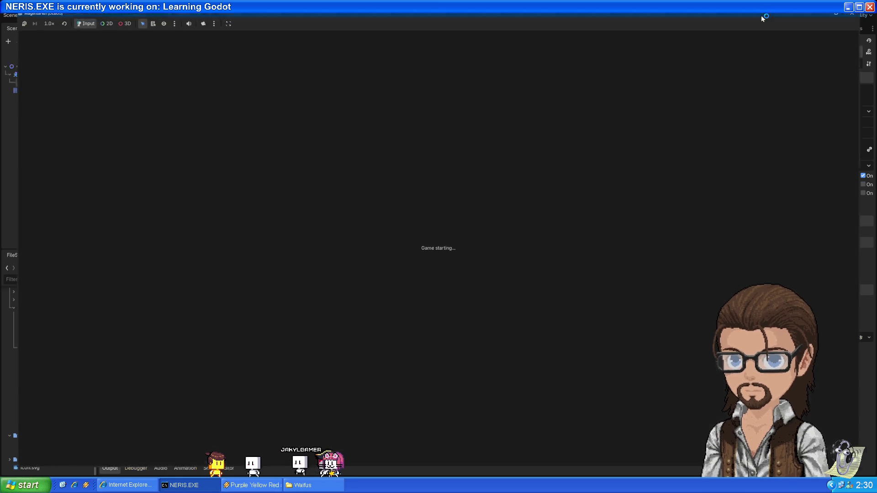
key(Up)
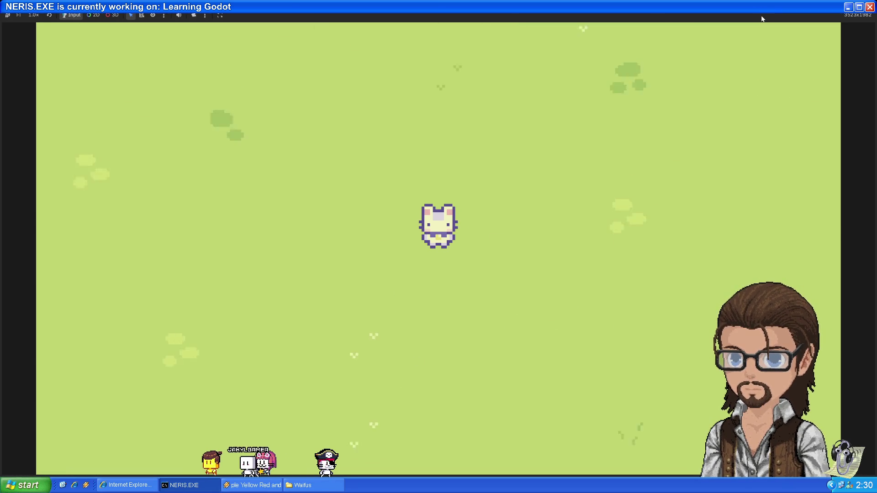
key(Left)
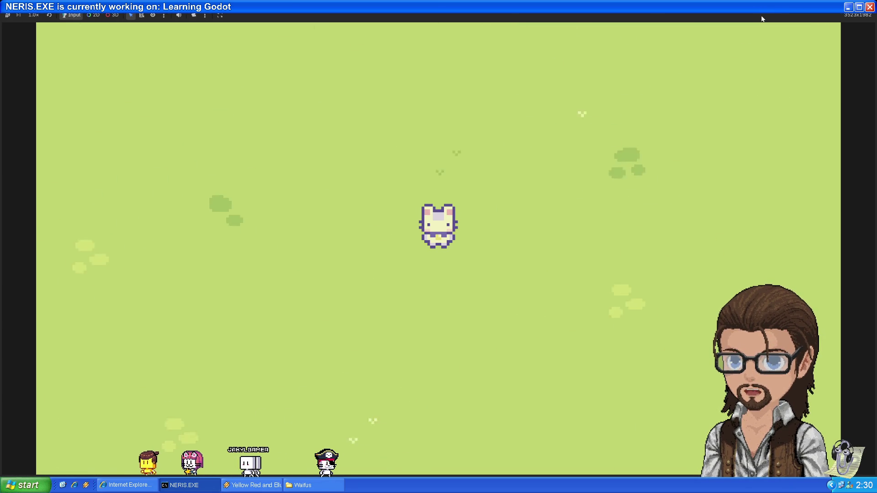
key(Up)
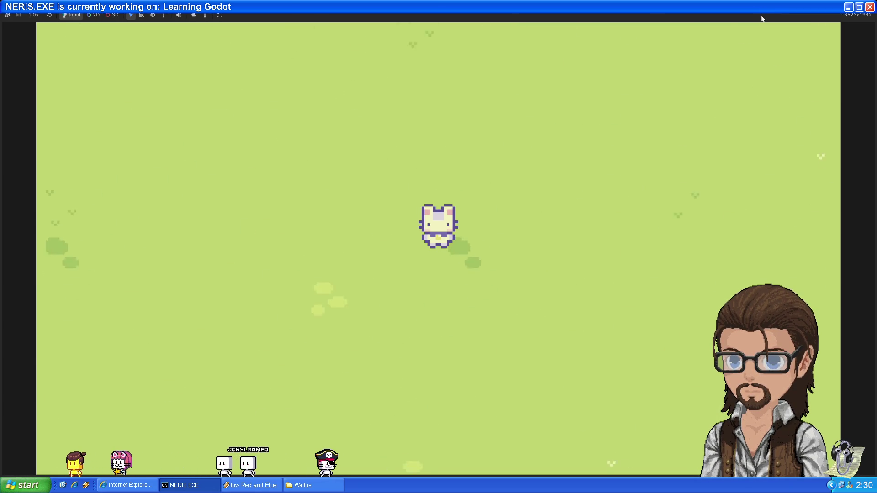
key(Down)
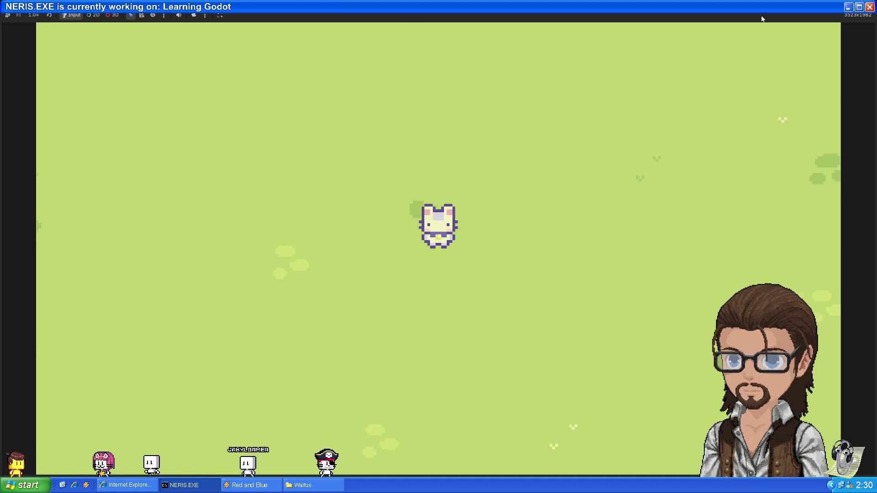
key(Down)
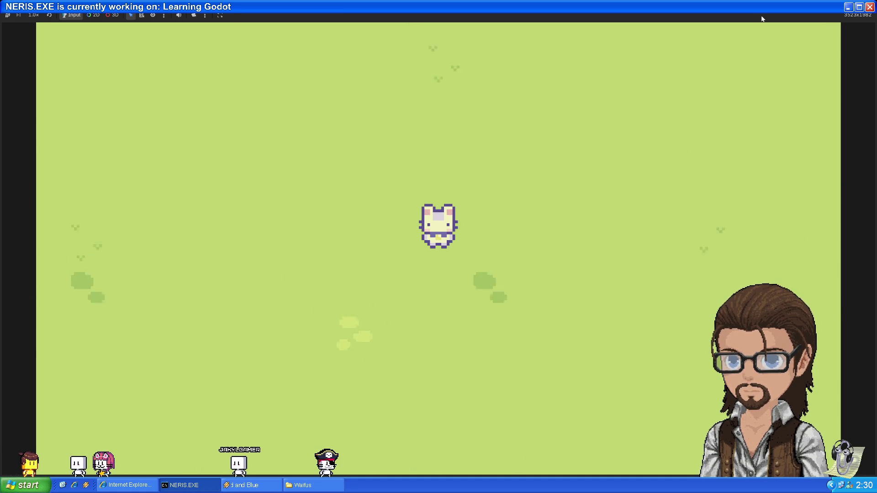
key(Left)
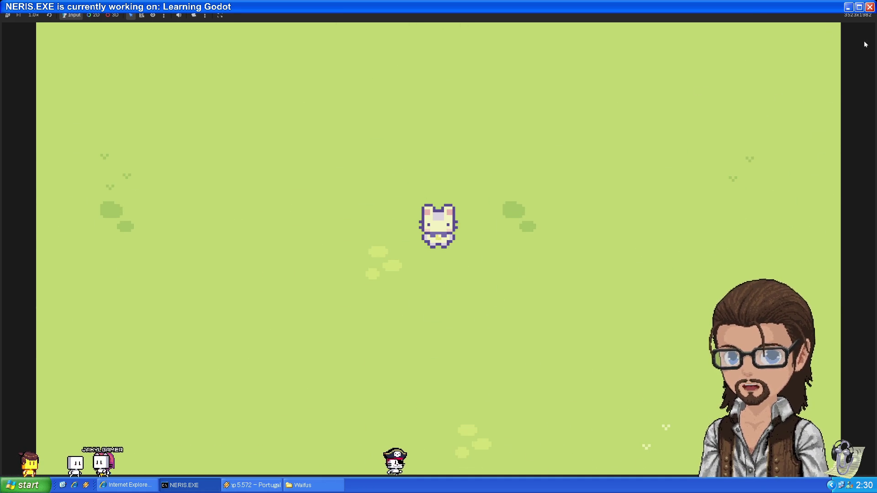
key(F8)
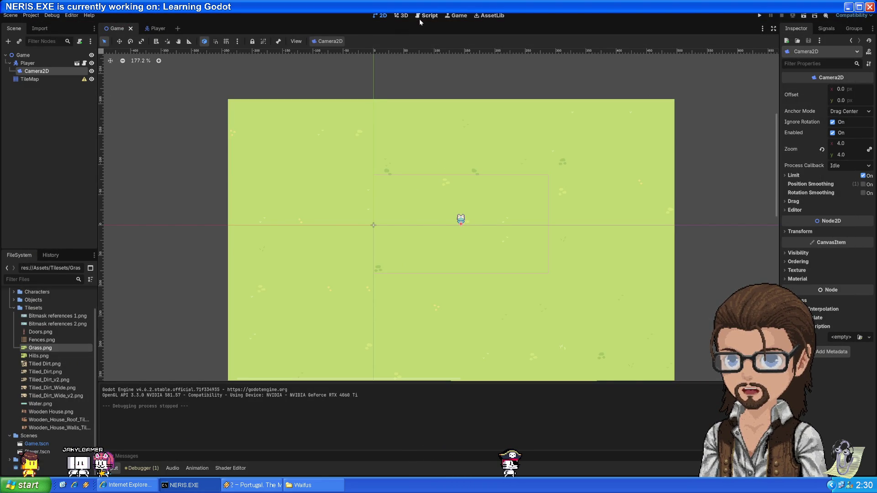
Enable Camera2D horizontal and vertical drag, try the horizontal offset slider, and run the game
click(793, 202)
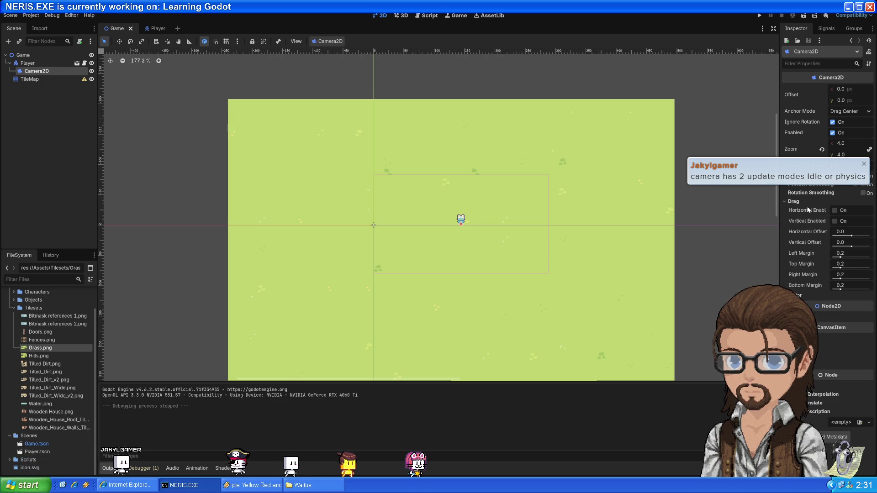
mouse_move(797, 211)
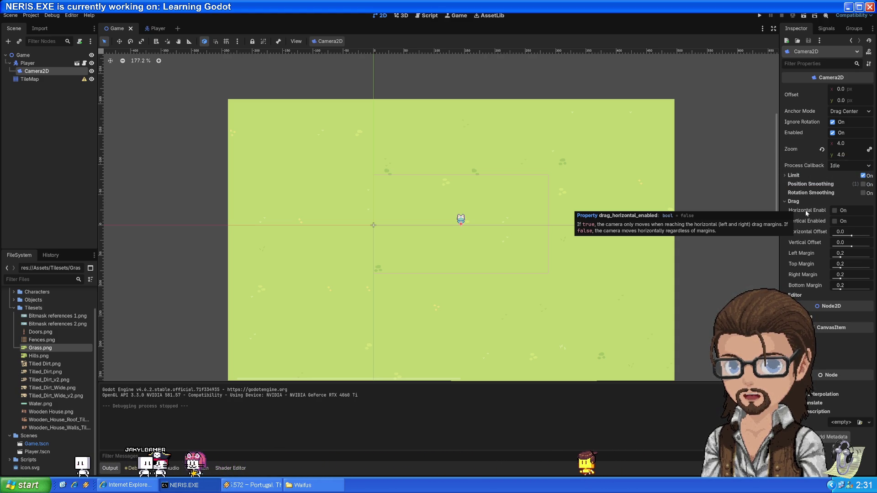
click(835, 210)
click(835, 221)
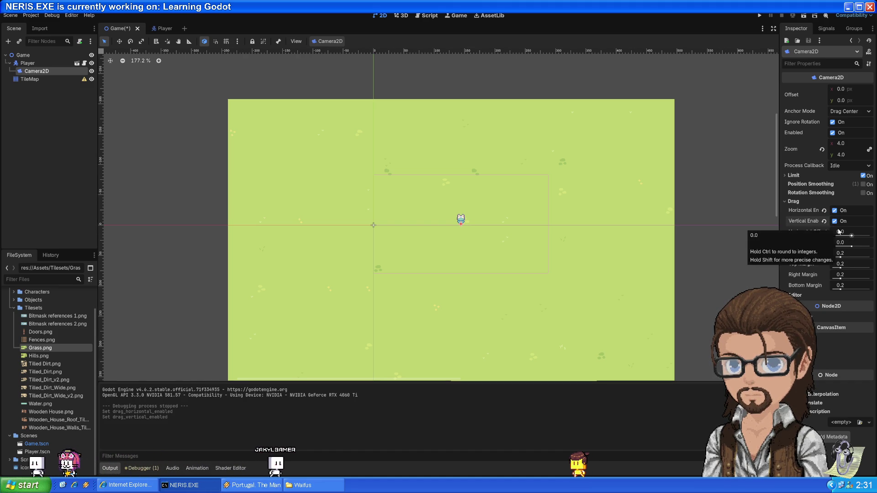
drag(852, 236, 863, 239)
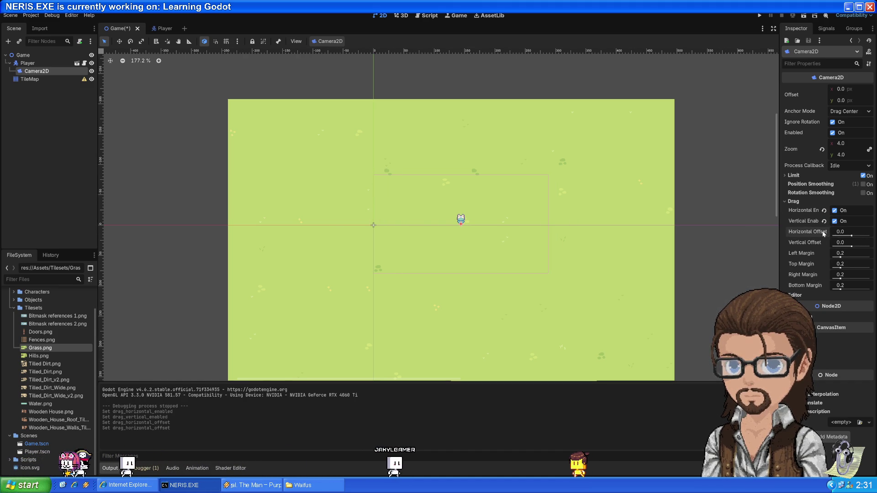
click(759, 15)
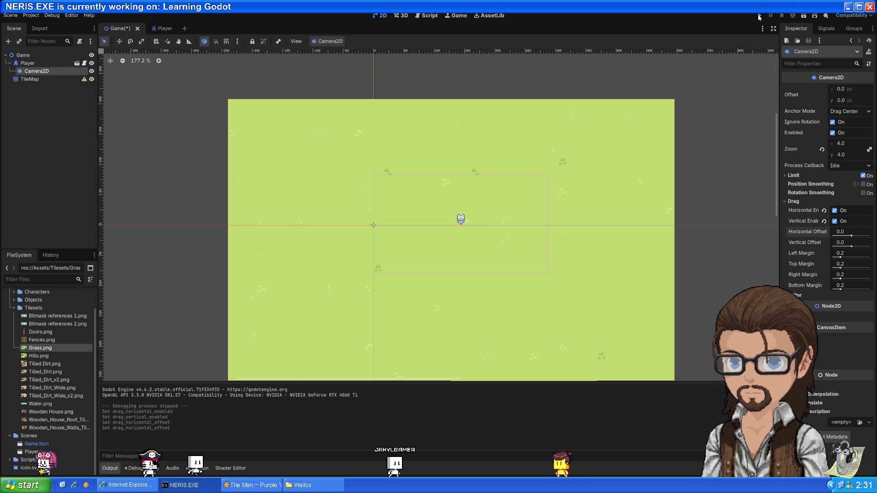
key(Up)
key(Right)
key(Left)
key(Down)
key(Up)
key(Right)
key(Down)
key(Up)
key(Left)
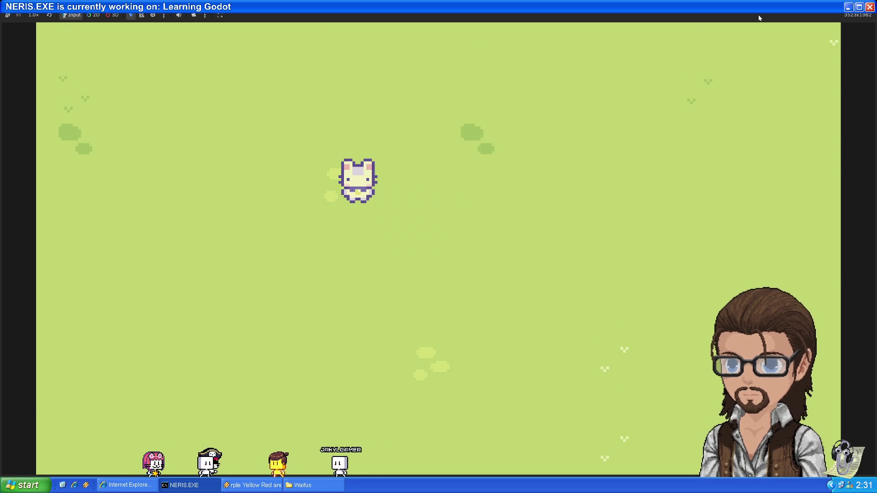
click(869, 7)
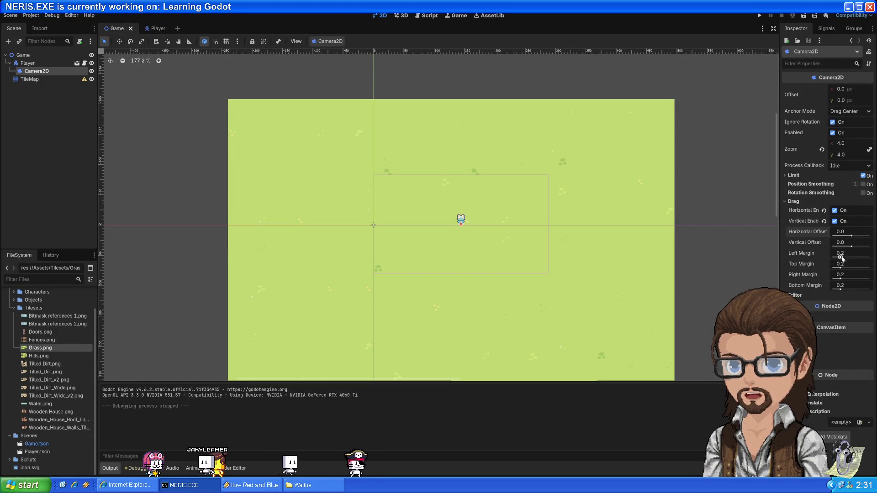
Set the camera's drag margins to 0.8 and run the game, walking the cat up-left
drag(841, 258, 842, 258)
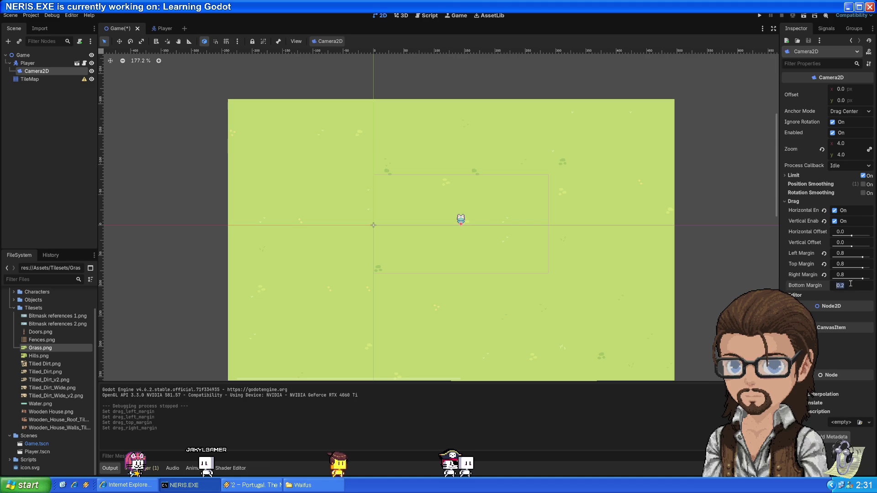
click(761, 16)
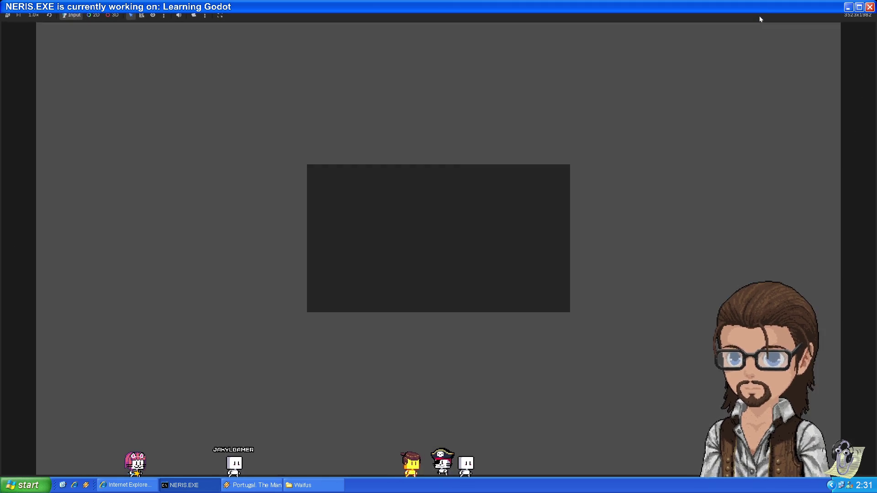
key(Up)
key(Left)
key(Up)
key(Left)
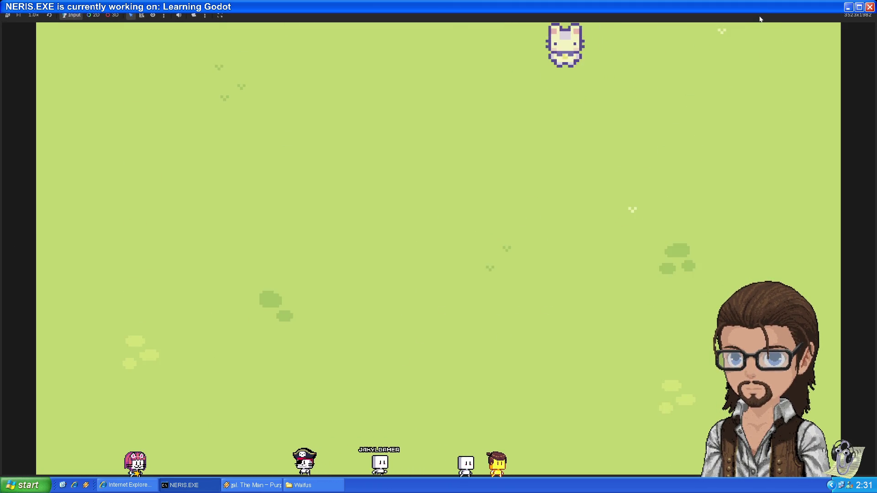
Steer the cat diagonally to test the drag margins, then stop the game and save the scene
key(Down)
key(Right)
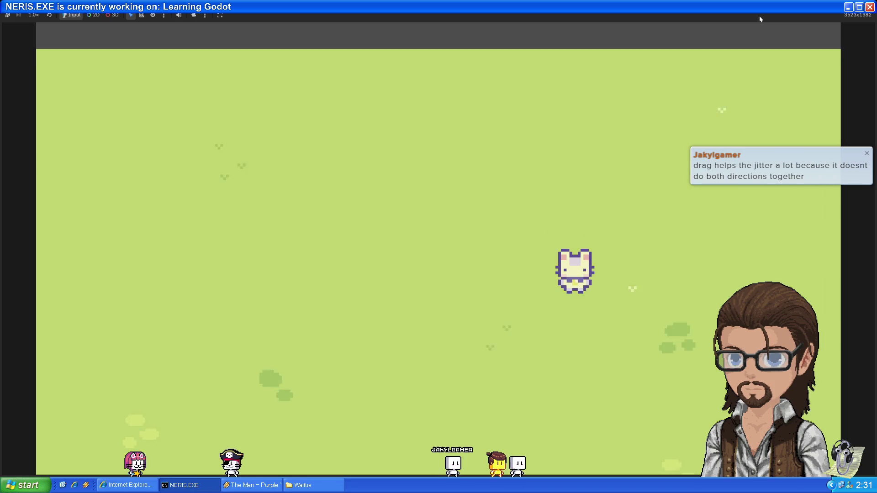
key(Up)
key(Left)
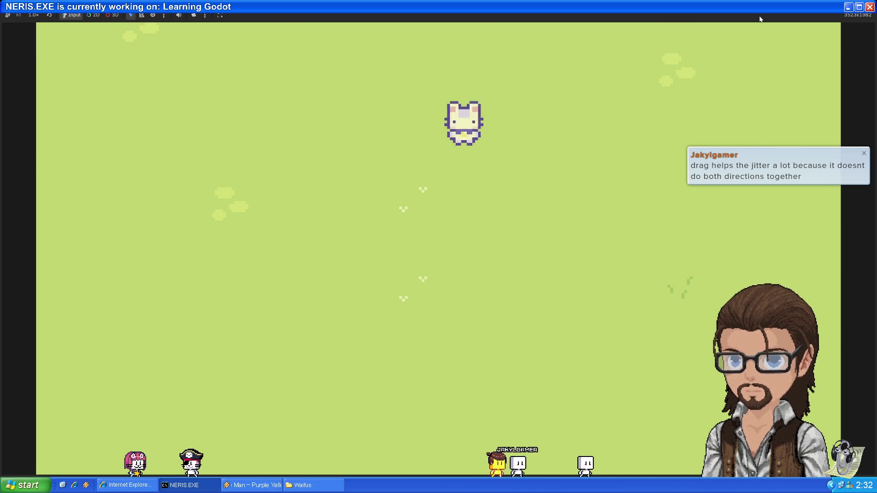
key(Down)
key(Right)
key(Up)
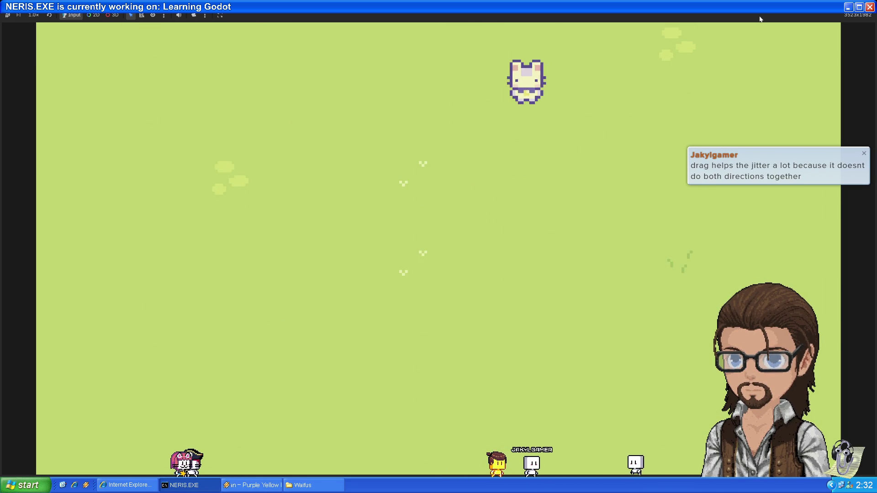
key(Down)
key(Down)
key(Left)
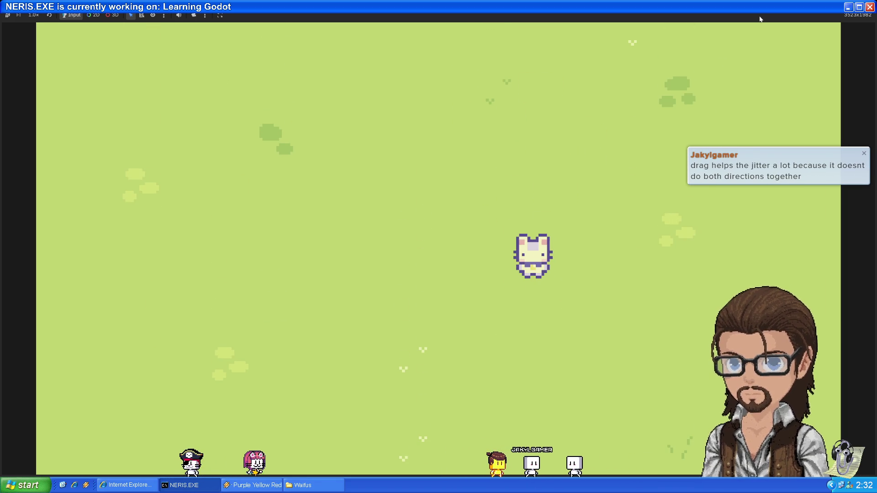
key(F8)
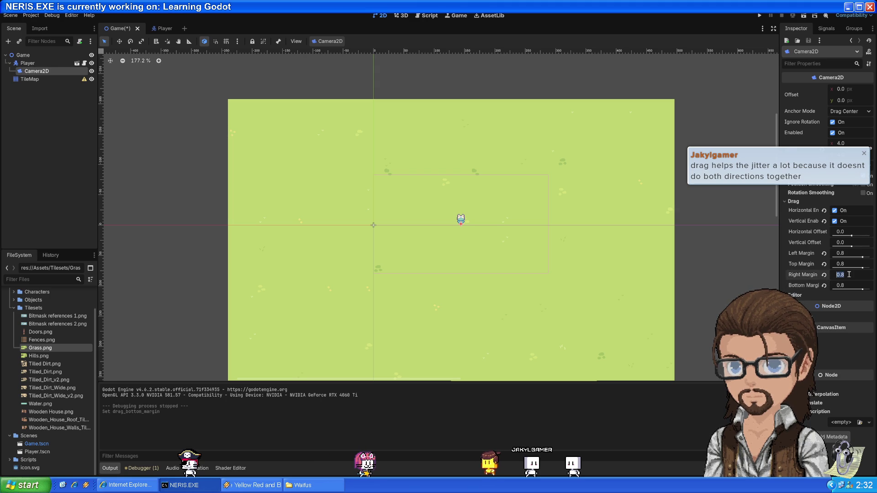
key(ctrl+s)
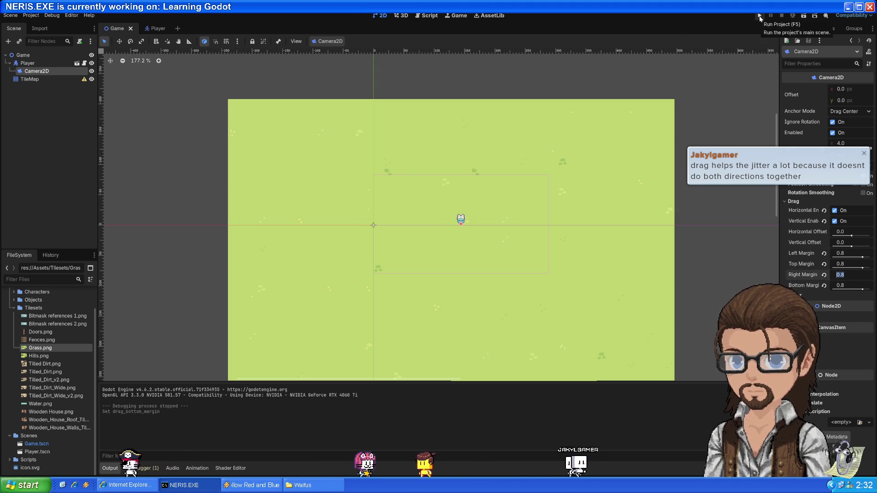
Run the game and move the cat up, down, left and right to watch the camera follow
click(760, 16)
key(Up)
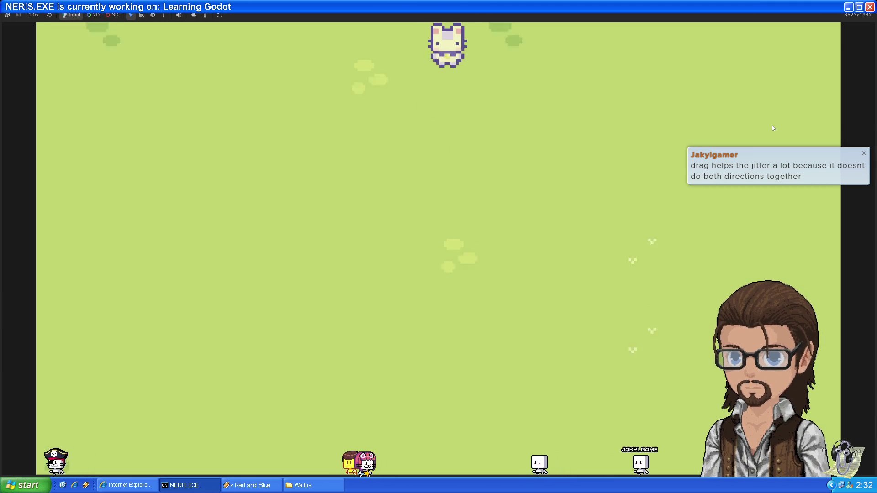
key(Down)
key(Left)
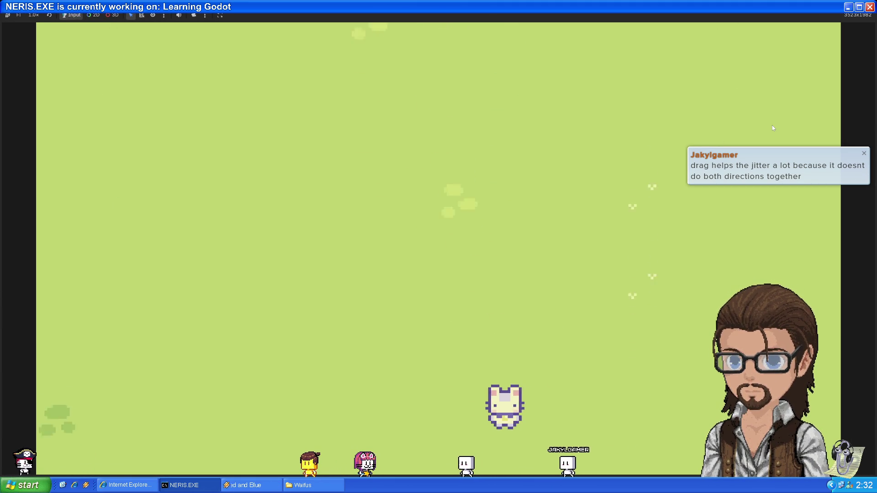
key(Up)
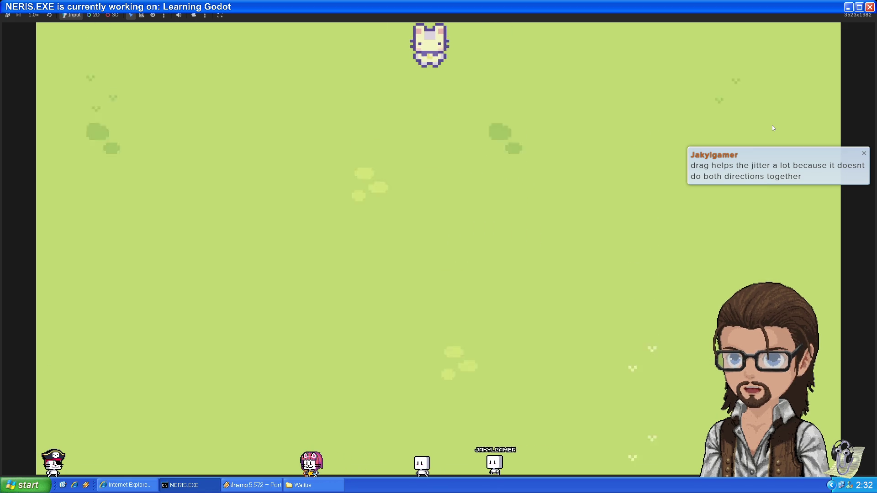
key(Down)
key(Right)
key(Up)
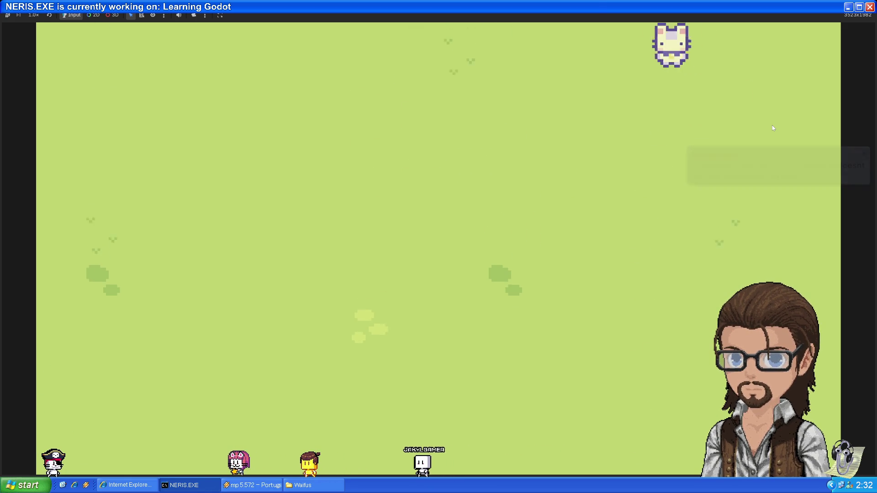
key(Left)
key(Down)
key(Right)
key(Down)
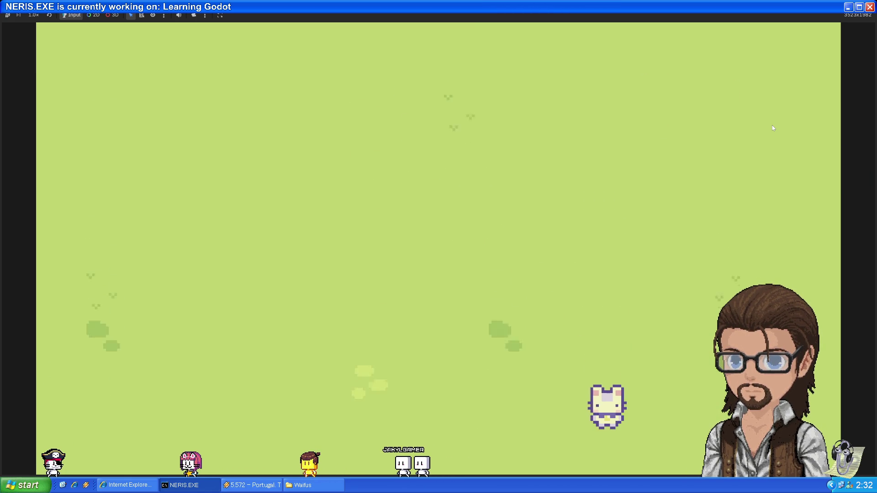
key(Left)
key(Up)
Keep steering the cat across the field near the top edge, then close the game window
key(Right)
key(Up)
key(Left)
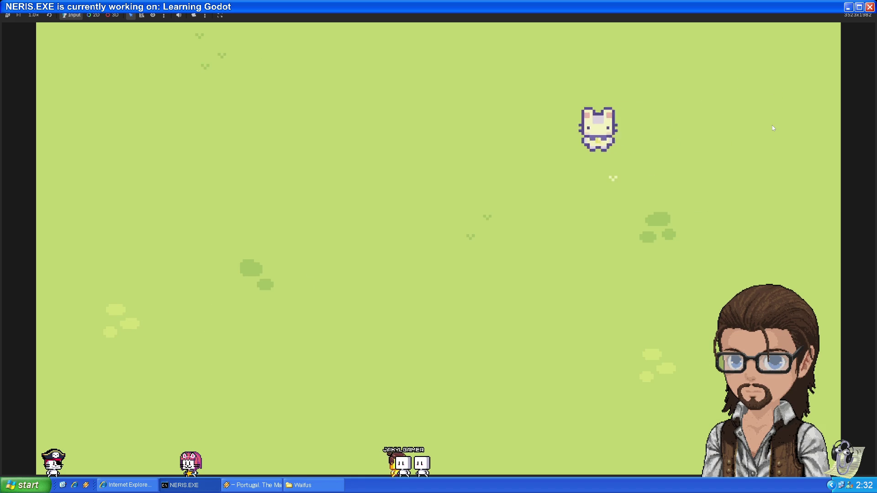
key(Left)
key(Up)
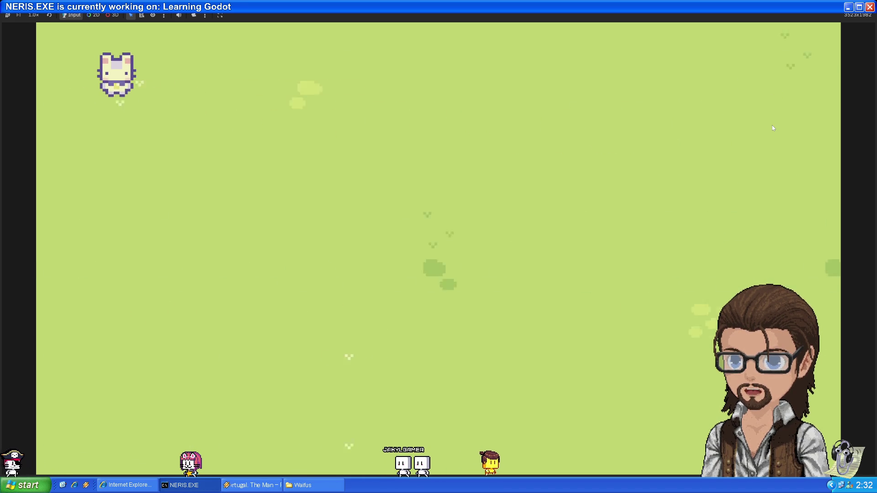
key(Down)
key(Right)
key(Right)
key(Up)
key(Down)
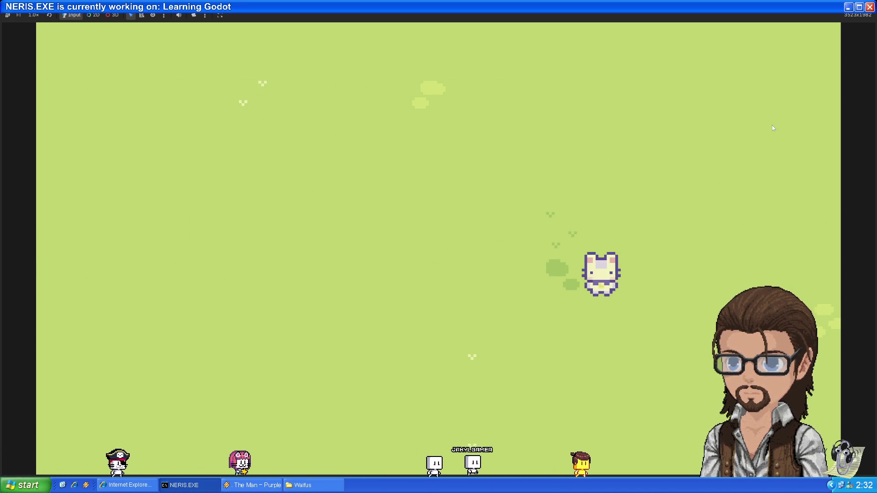
key(Down)
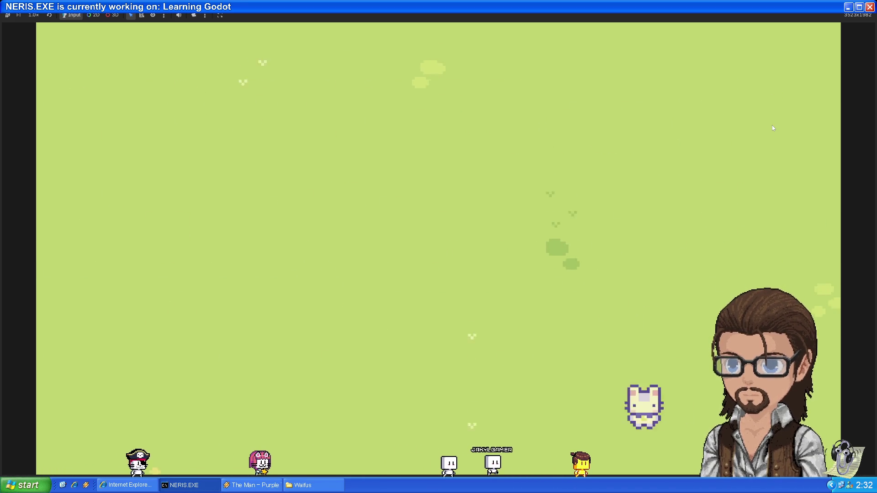
key(Up)
key(Left)
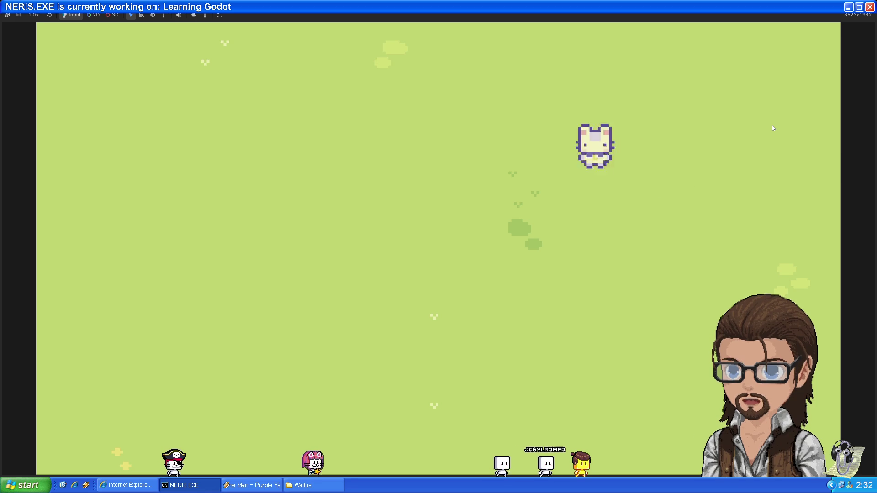
key(Left)
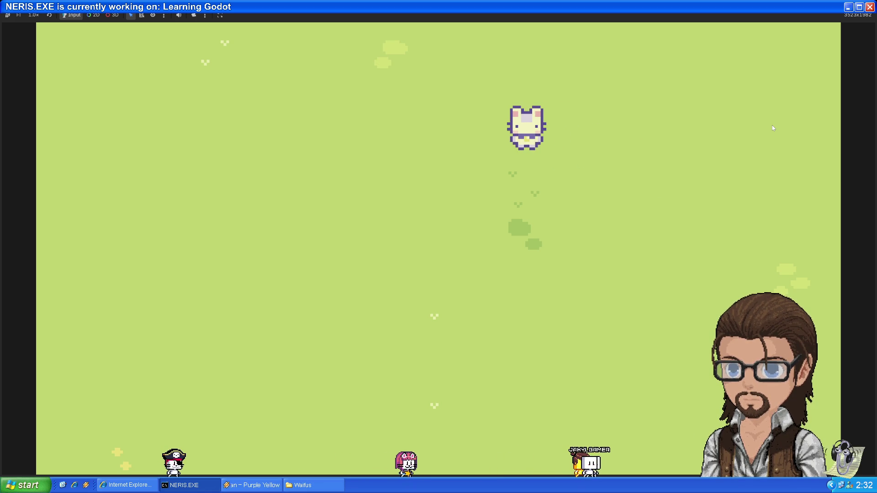
key(Down)
key(Right)
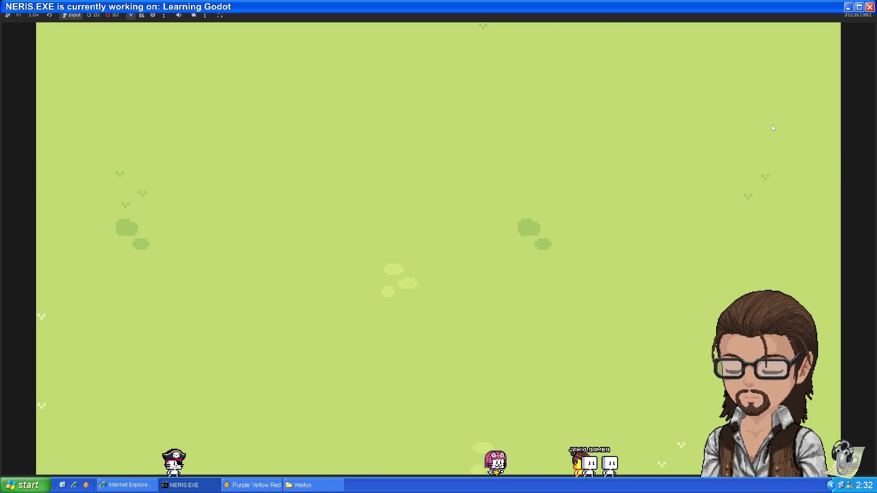
key(Up)
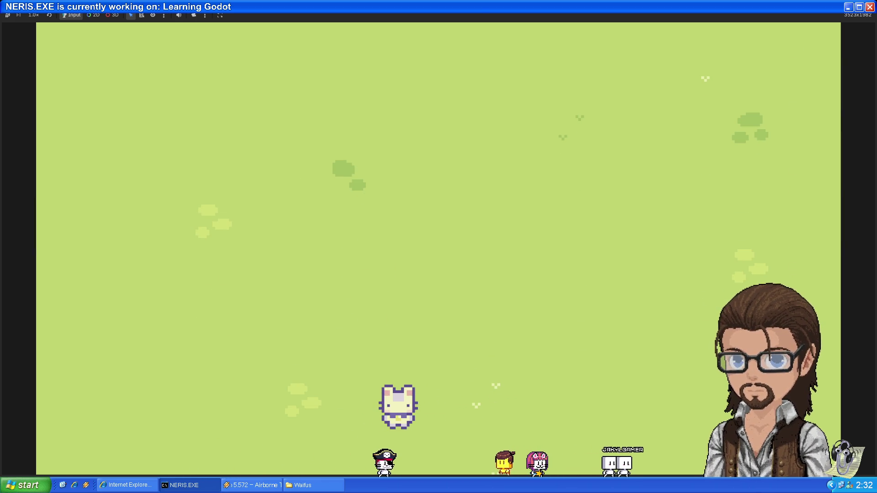
key(alt+F4)
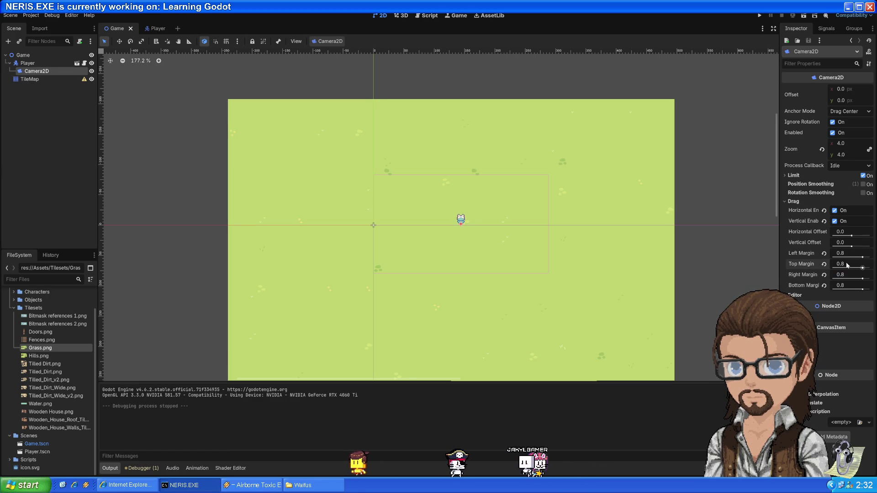
Briefly playtest, set the camera's top drag margin to 0.6, save, and run the game again
click(761, 17)
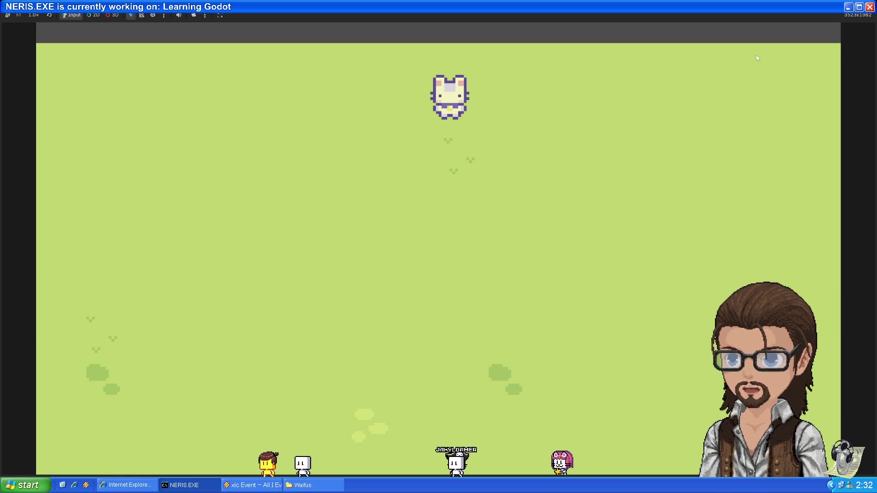
key(F8)
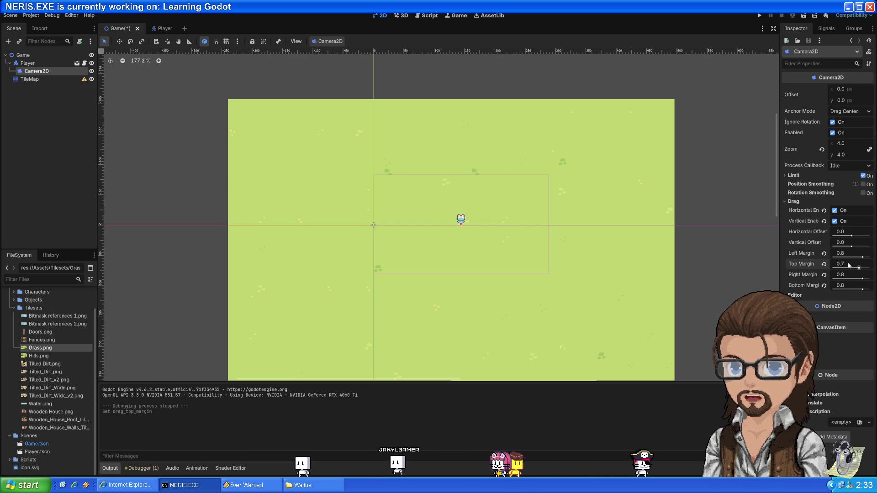
click(850, 264)
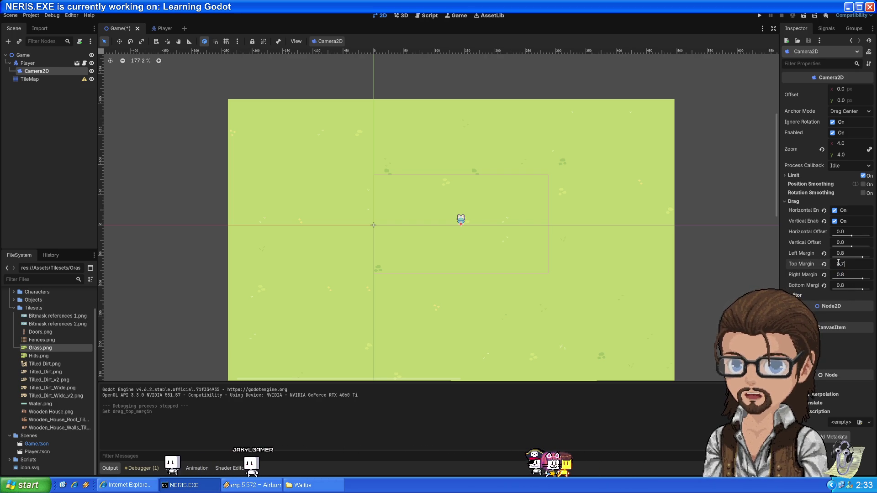
key(ctrl+s)
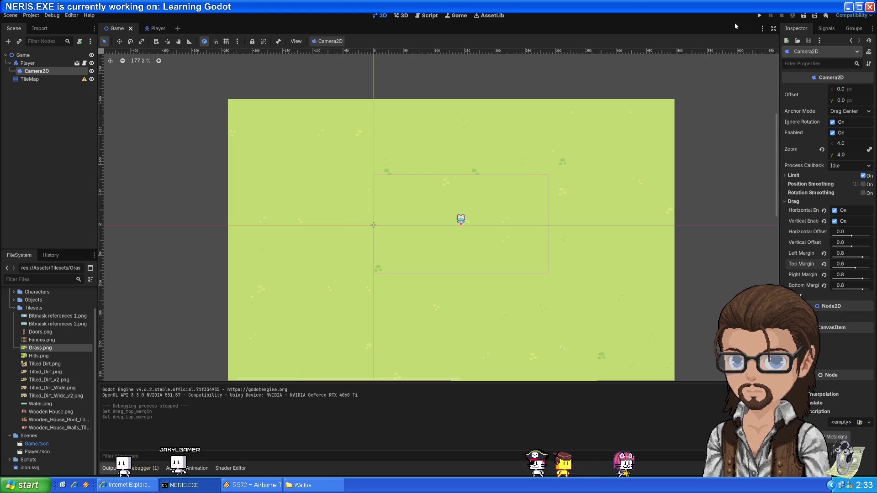
click(760, 17)
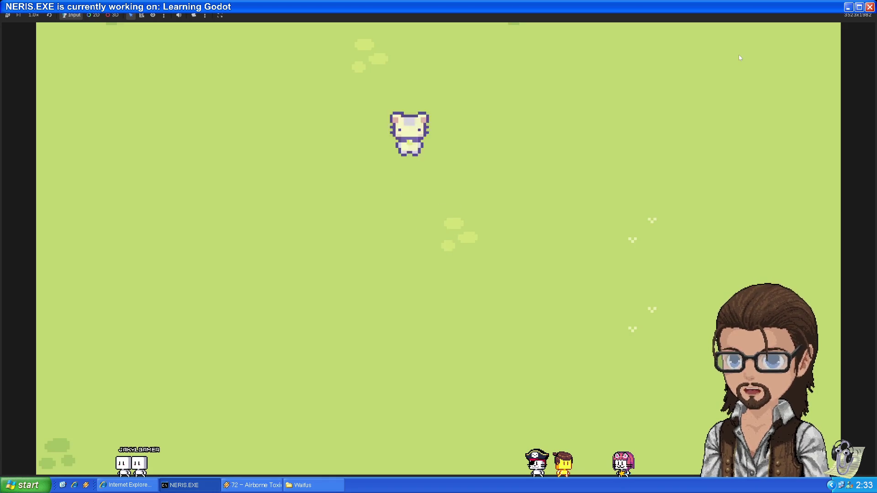
key(Down)
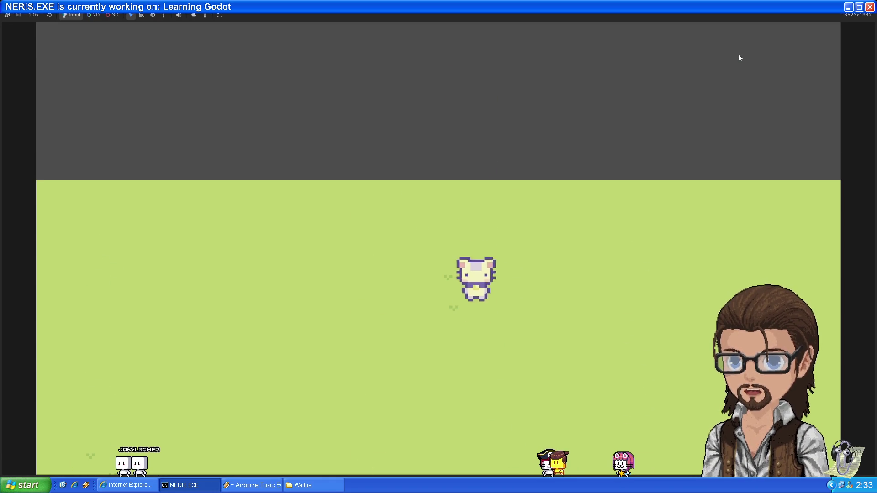
key(Up)
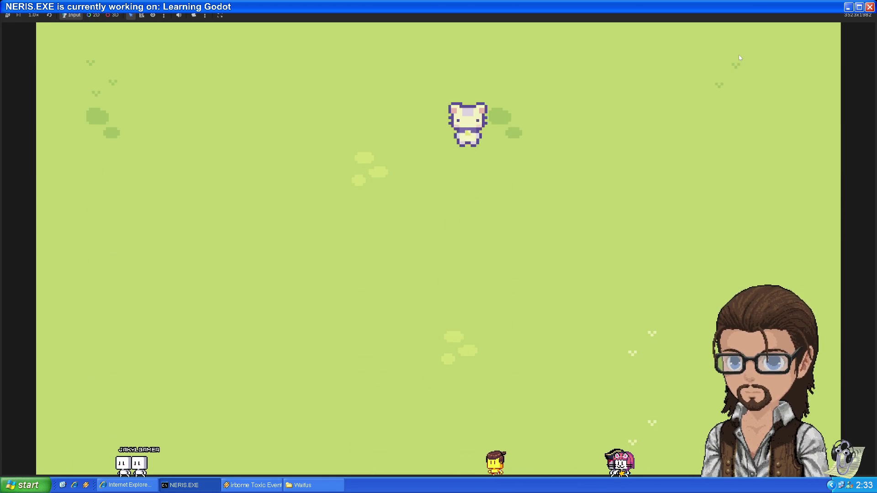
key(Right)
key(Down)
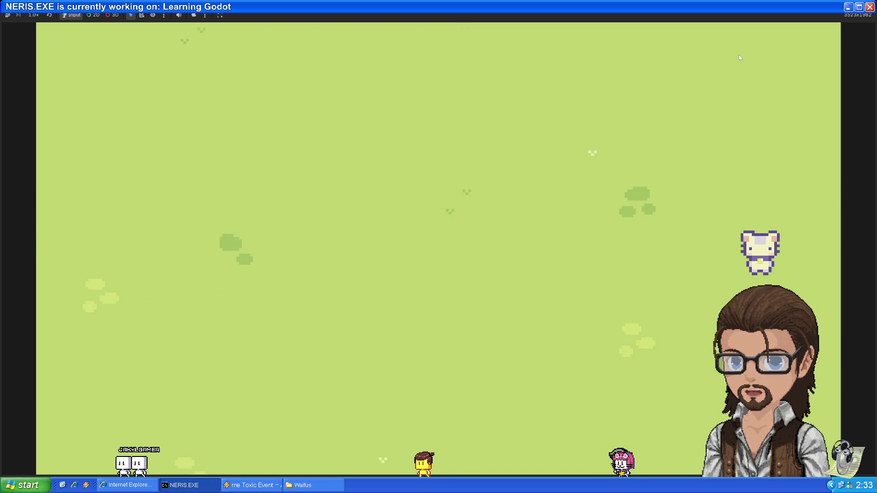
key(Left)
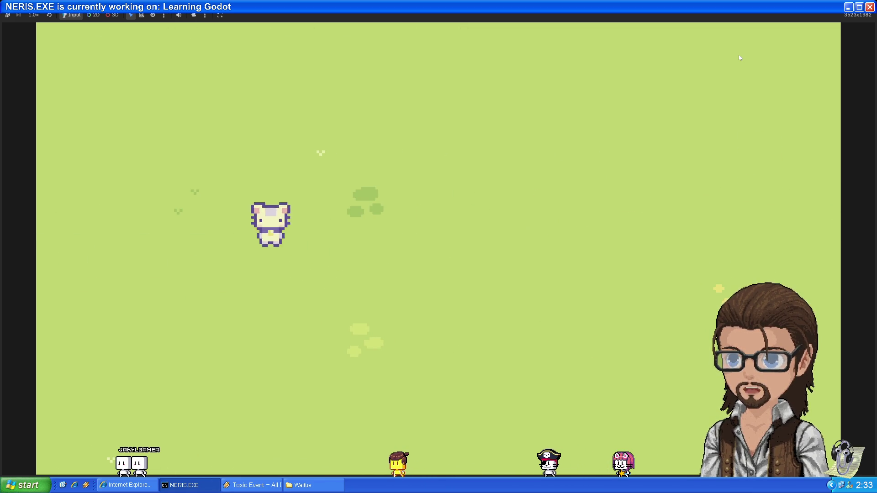
key(Up)
key(Down)
key(Right)
key(Up)
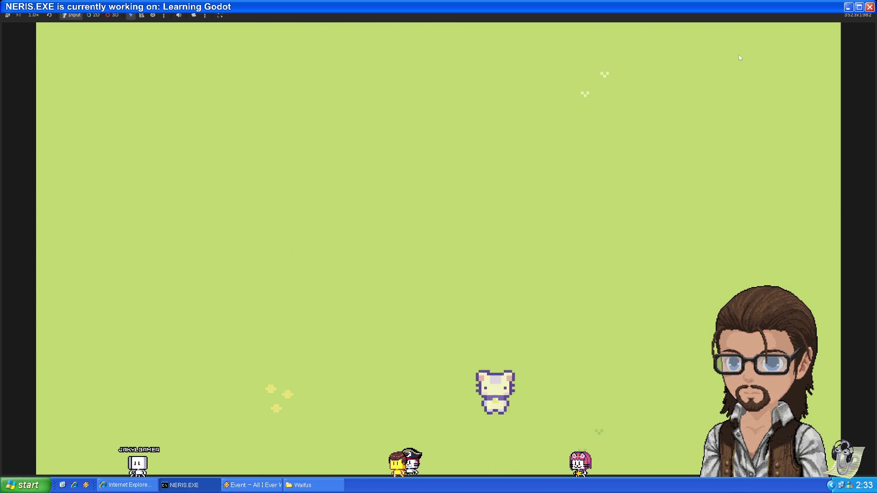
key(Left)
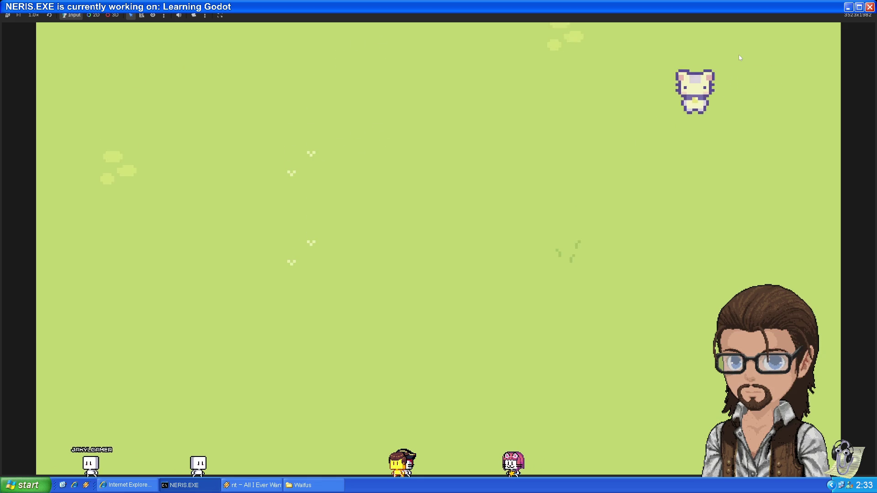
key(Down)
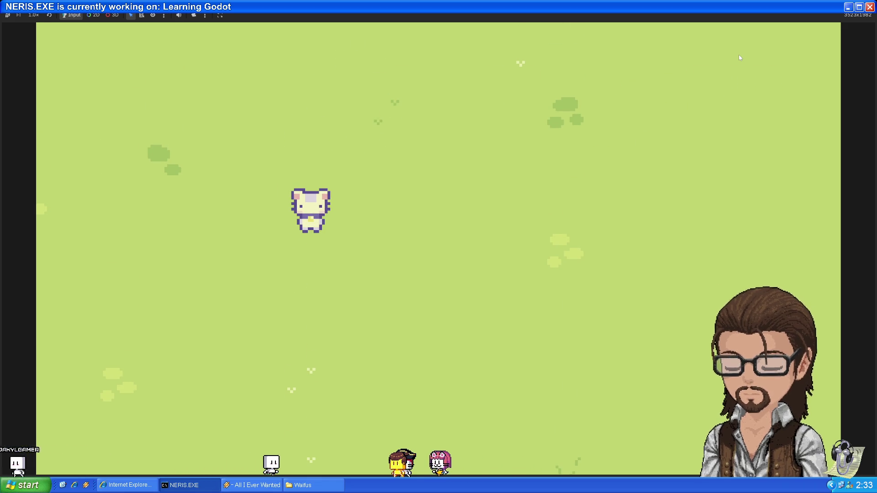
key(F8)
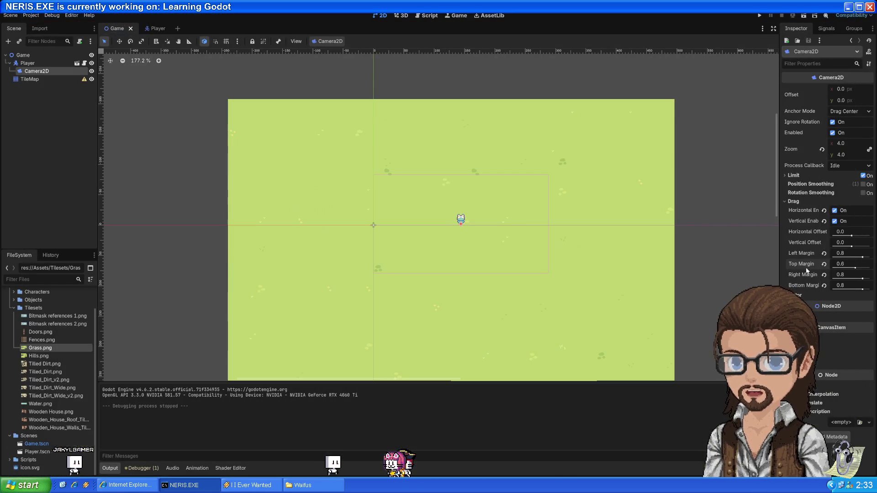
click(845, 253)
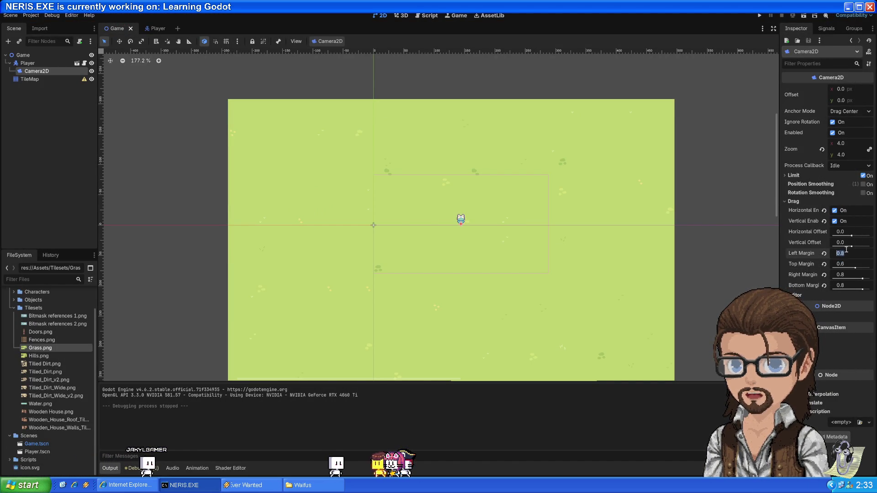
Save the scene and playtest, walking the player left and down to check camera follow
key(ctrl+s)
click(758, 16)
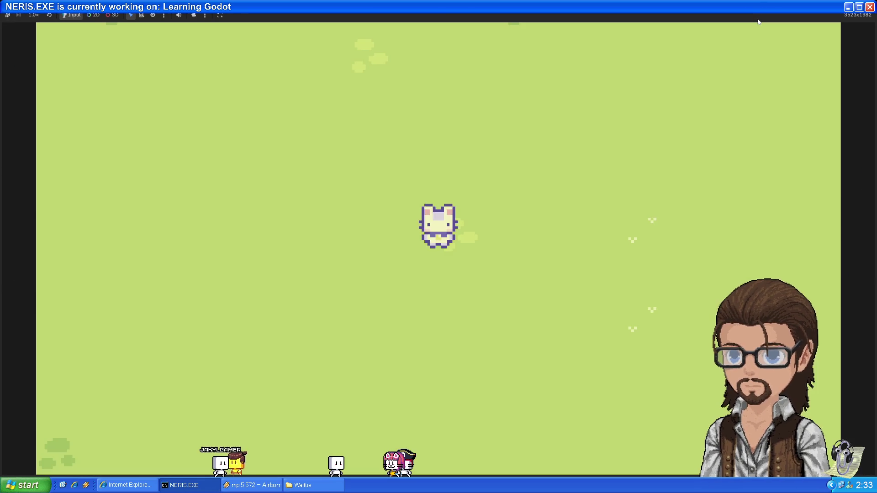
key(Left)
key(Down)
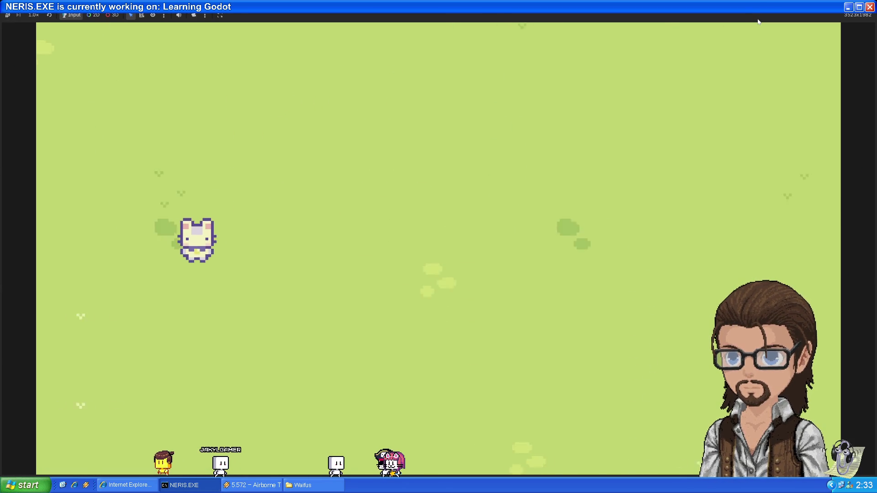
click(870, 22)
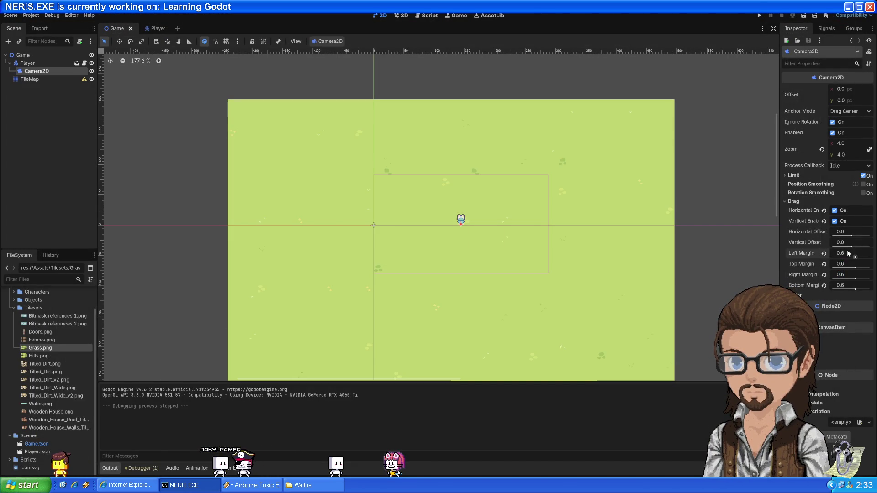
Rerun the game, walk the player in every direction, then stop it and save the scene
click(759, 16)
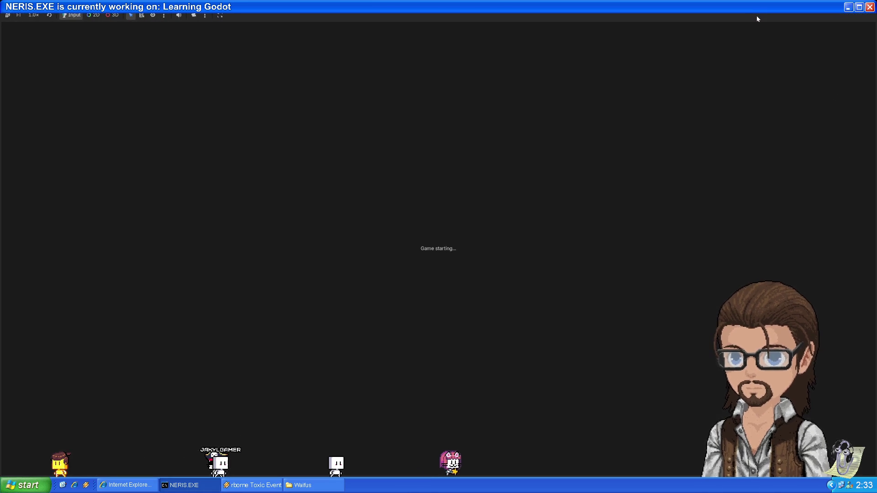
key(Up)
key(Down)
key(Right)
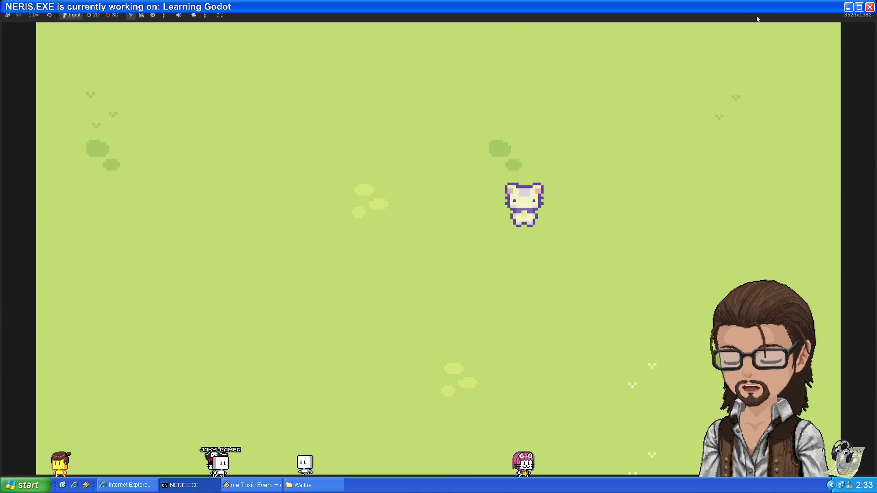
key(Down)
key(Left)
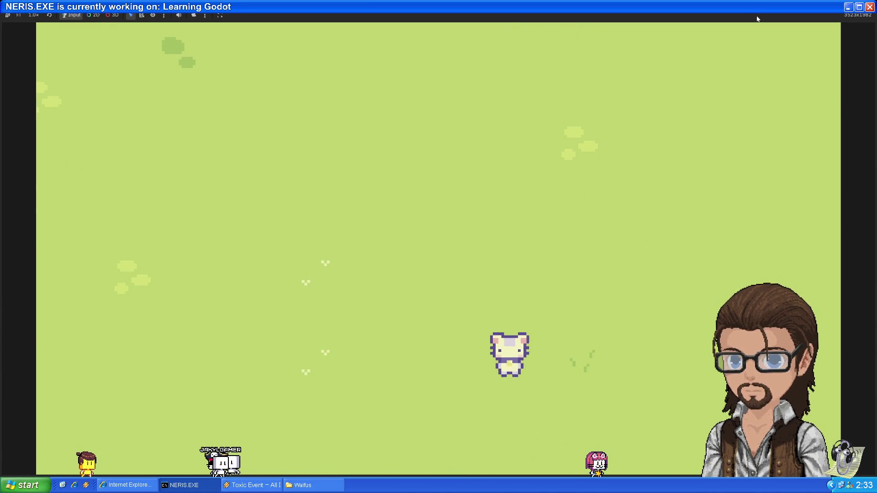
key(Up)
key(Right)
key(Up)
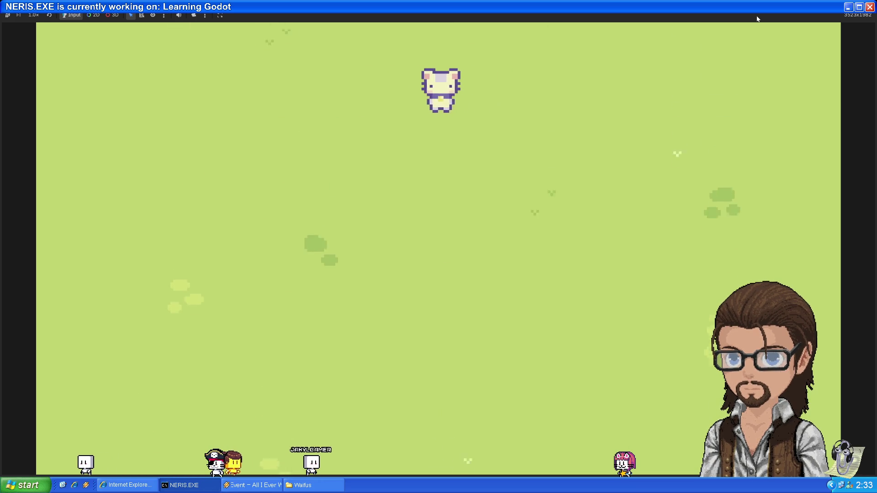
key(Down)
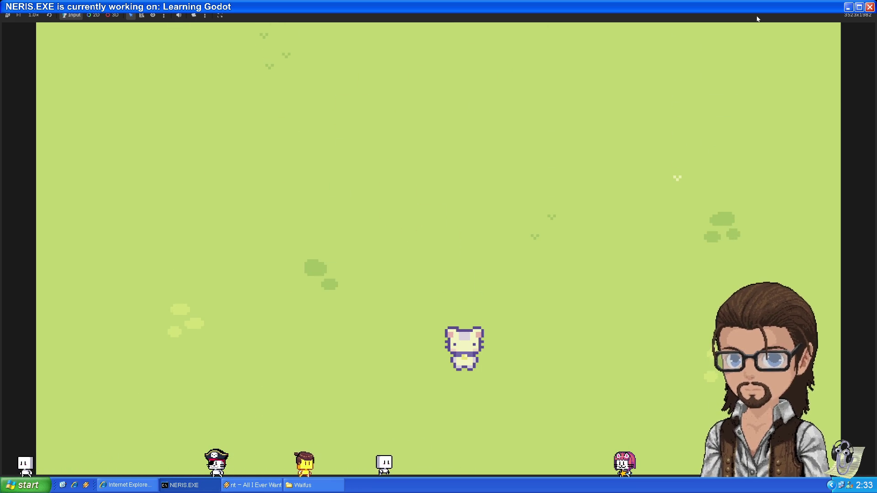
key(F8)
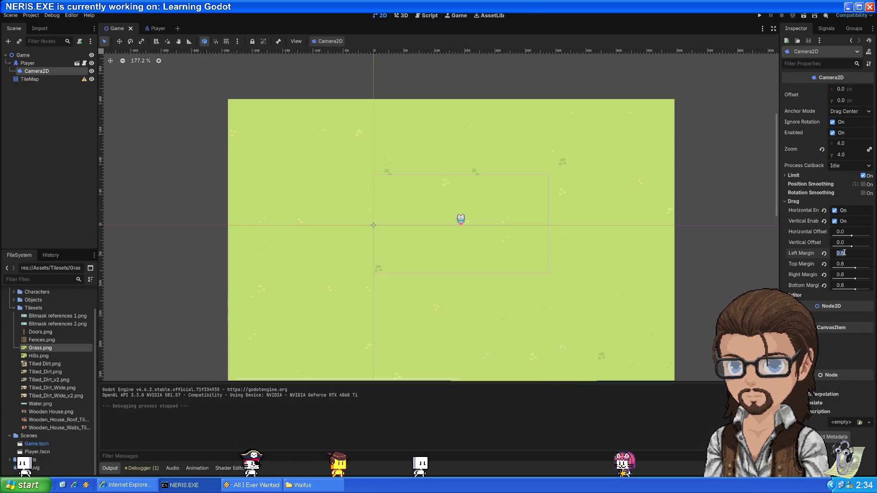
key(ctrl+s)
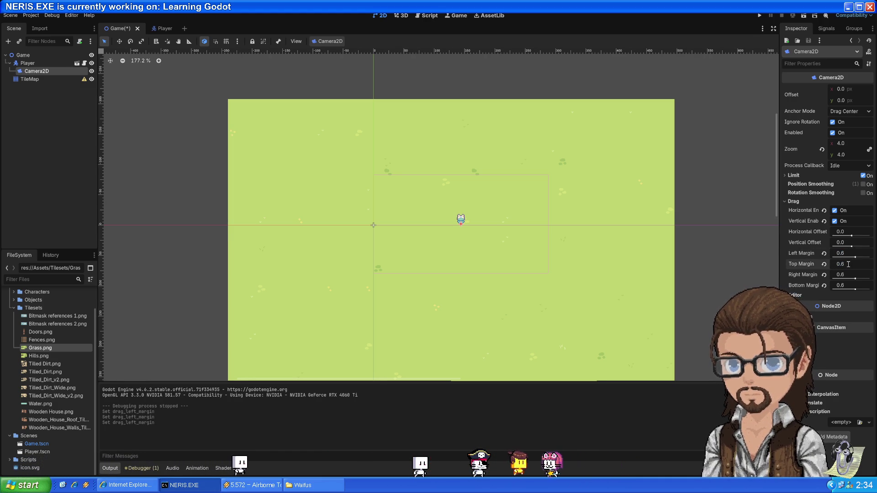
Run the game, walk the player up and right, then close it
click(759, 16)
key(Up)
key(Right)
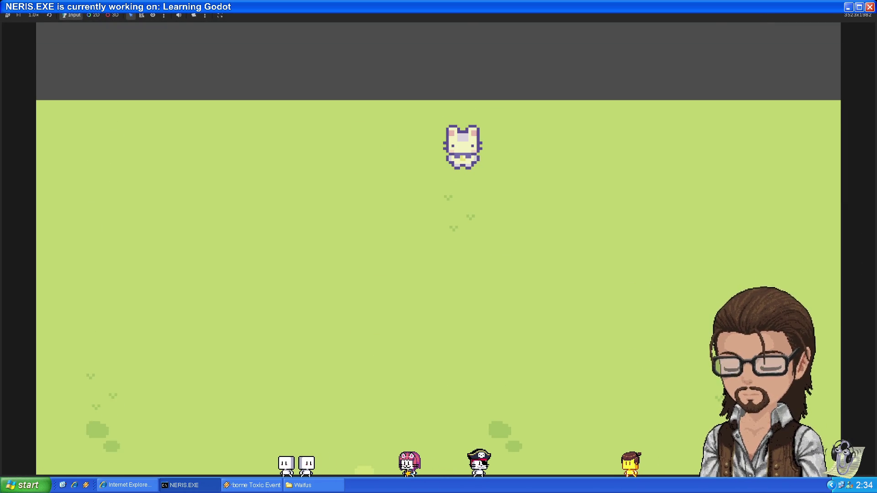
key(F8)
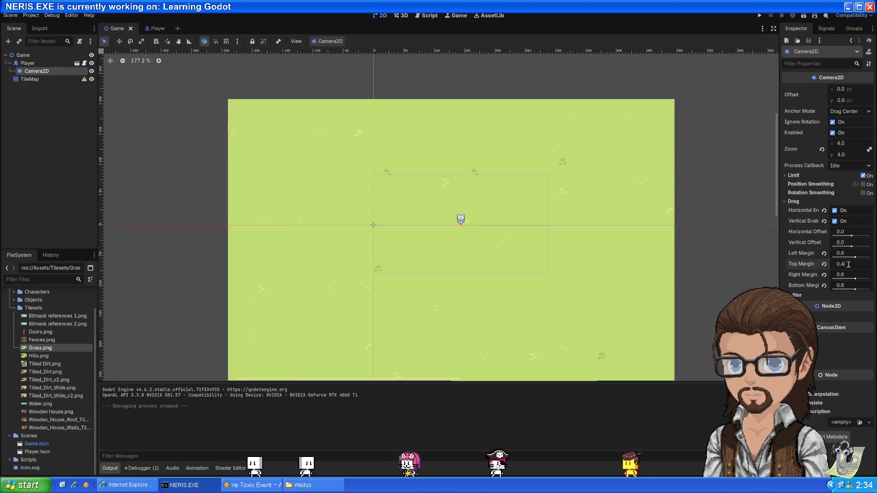
Save the 0.5 top margin and playtest, walking the player right, down, left and up
key(ctrl+s)
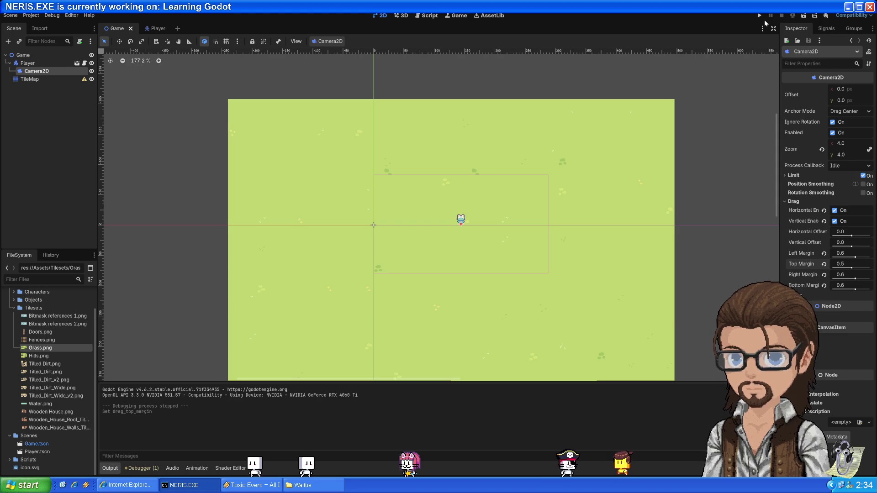
click(759, 15)
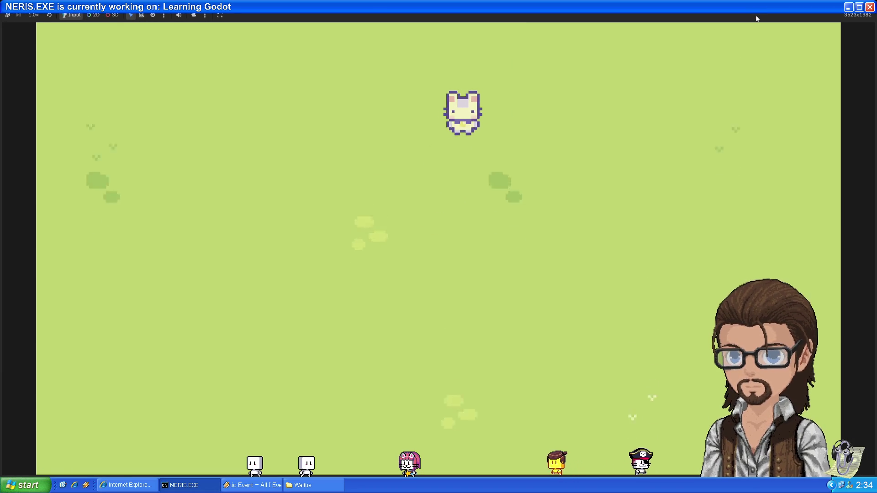
key(Right)
key(Down)
key(Left)
key(Up)
key(Right)
key(Down)
key(Left)
key(Up)
key(Right)
Walk the player up to the map's top edge and around it, then stop the game
key(Right)
key(Up)
key(Left)
key(Left)
key(Down)
key(Up)
key(Down)
key(Right)
key(Right)
key(Up)
key(Left)
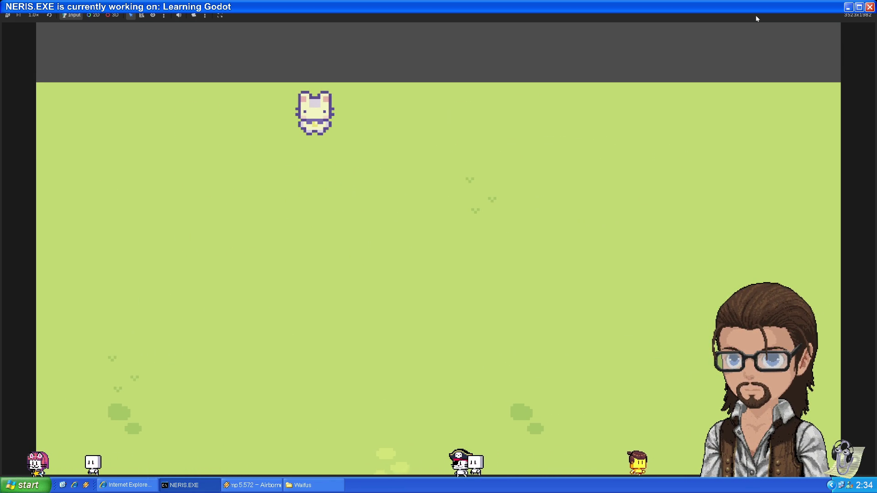
key(Down)
key(Right)
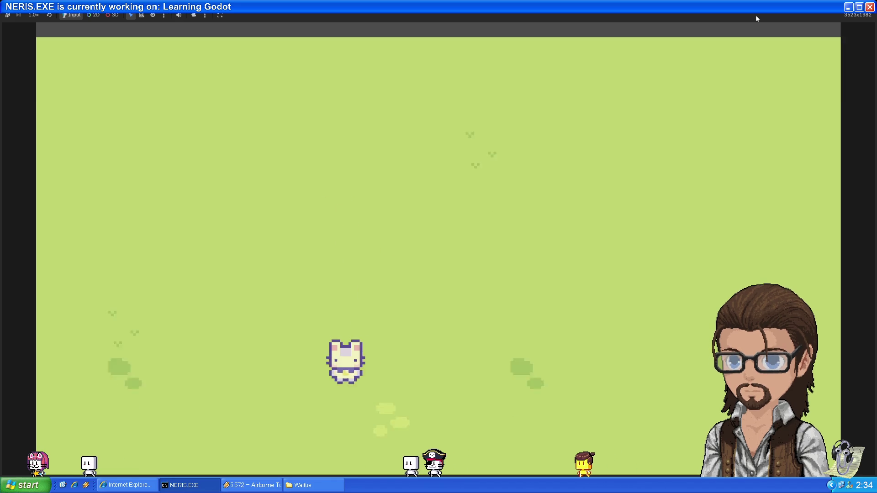
key(Left)
key(Up)
key(Right)
key(Up)
key(Left)
key(F8)
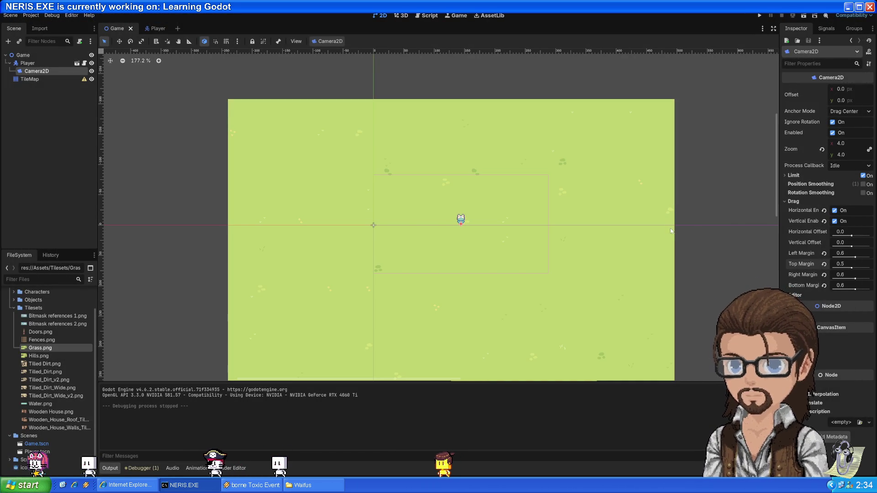
Enable the camera's position smoothing at speed 5.0
click(807, 201)
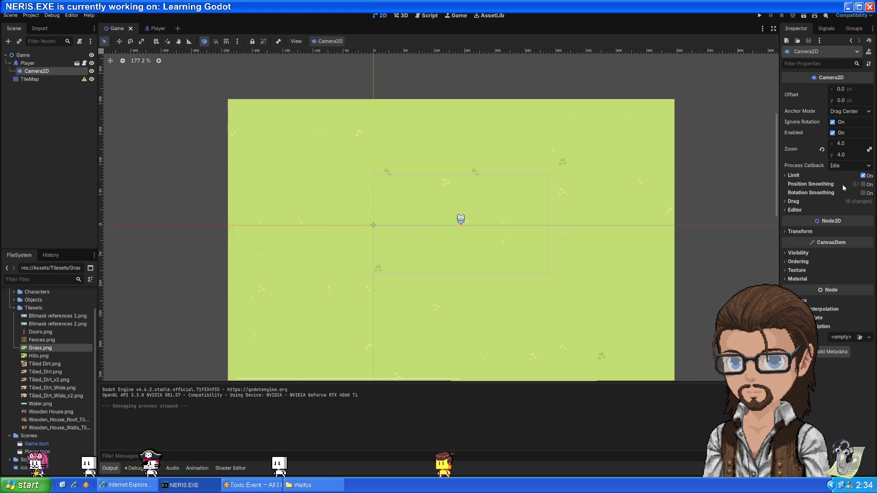
click(867, 185)
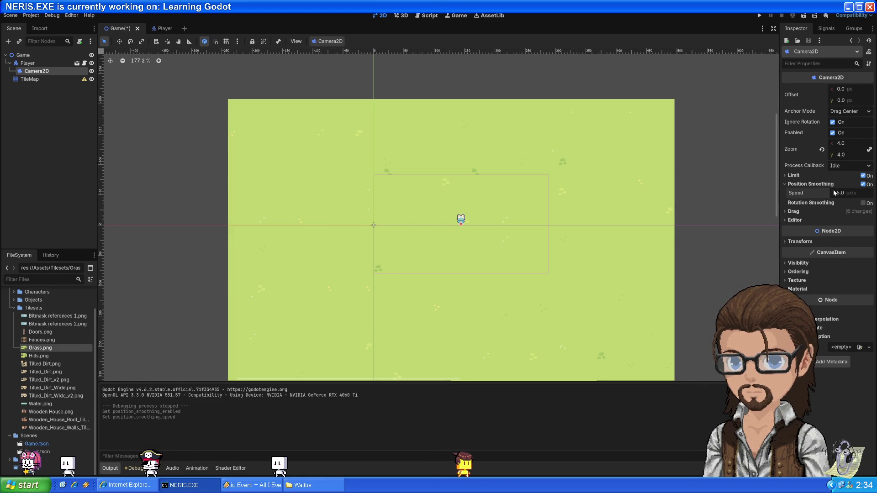
click(828, 184)
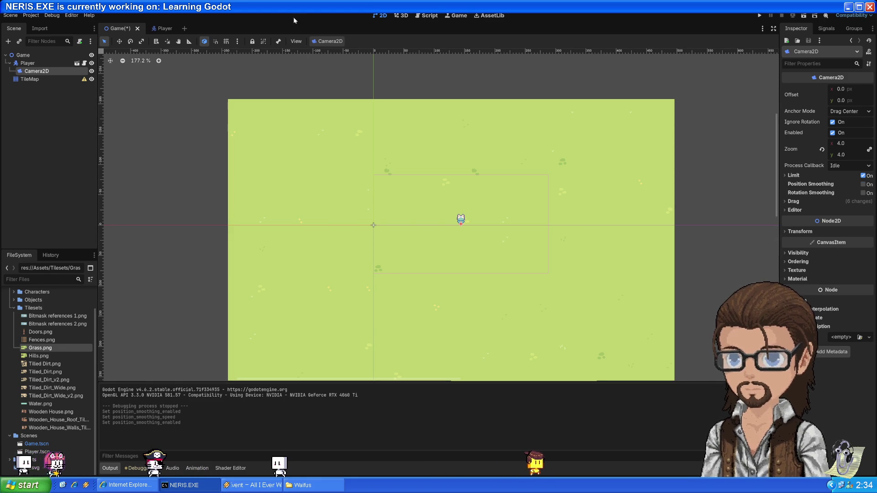
click(867, 185)
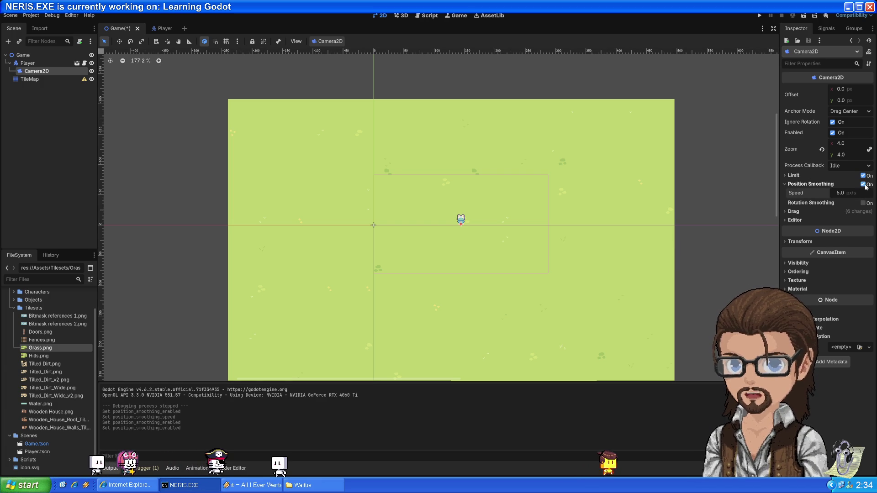
Run the game, walk the player up and down to test smoothed follow, then stop
click(759, 17)
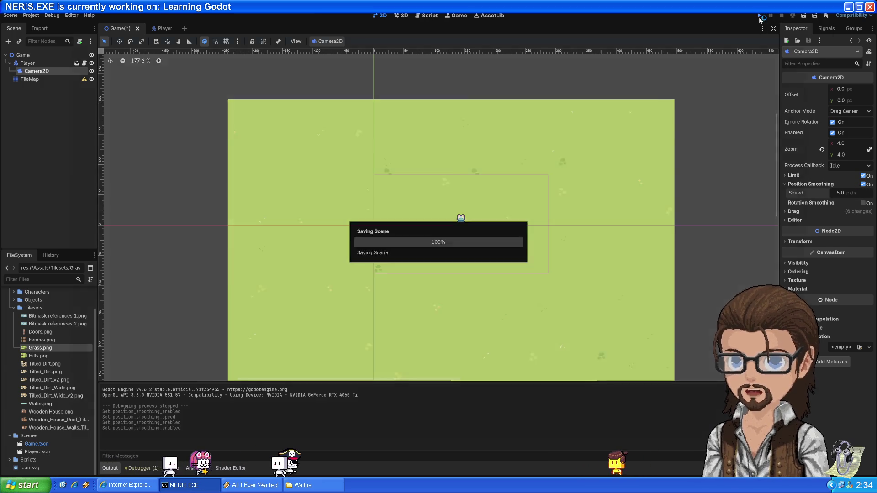
key(Up)
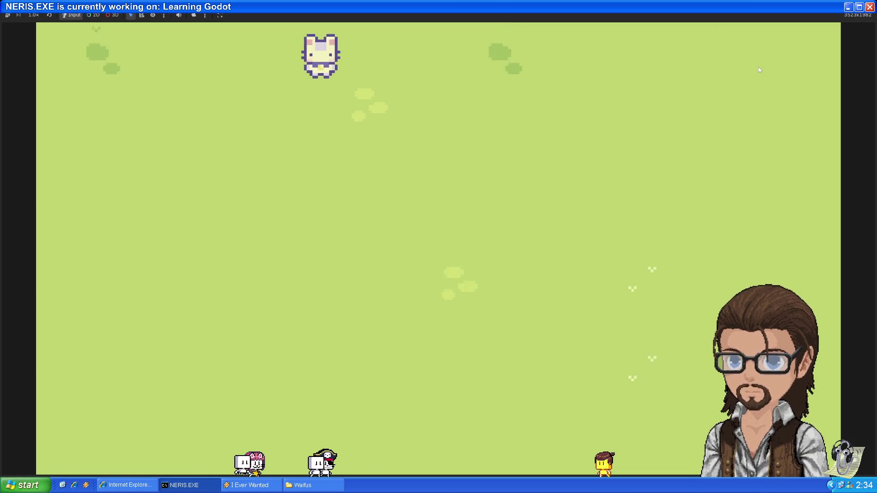
key(Down)
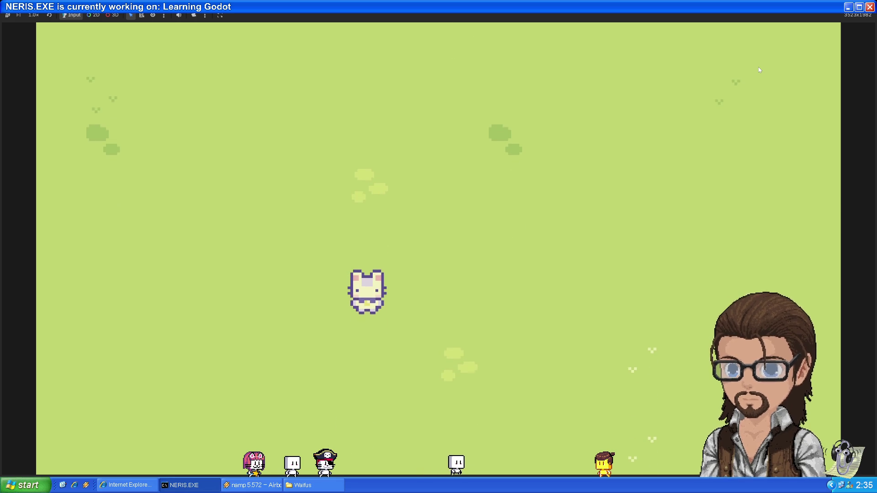
key(F8)
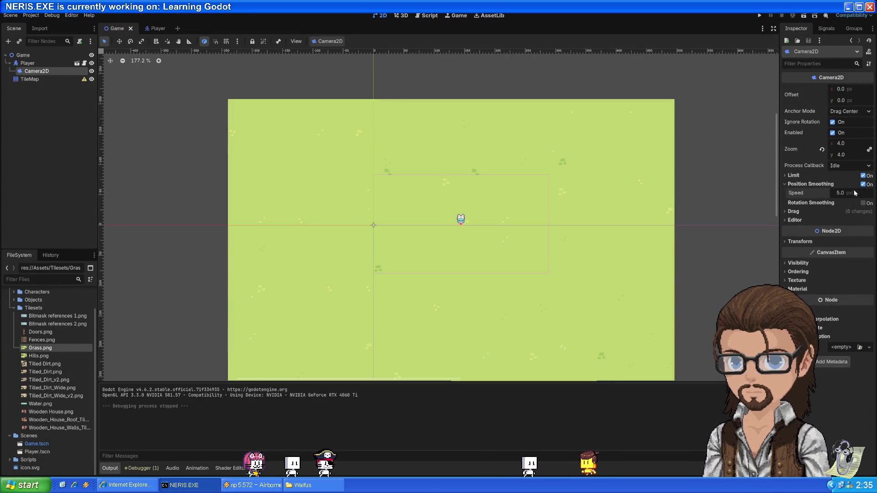
Disable position smoothing, rerun the game, walk the player around the grass, then stop
click(862, 185)
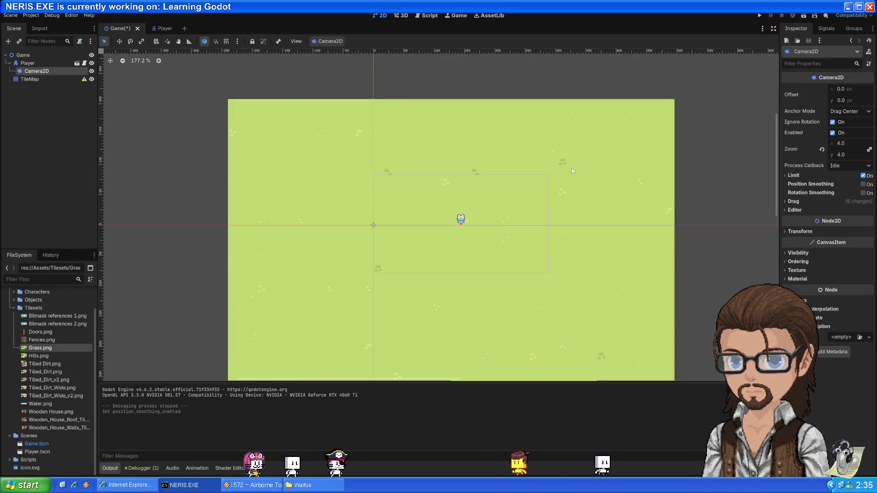
key(F5)
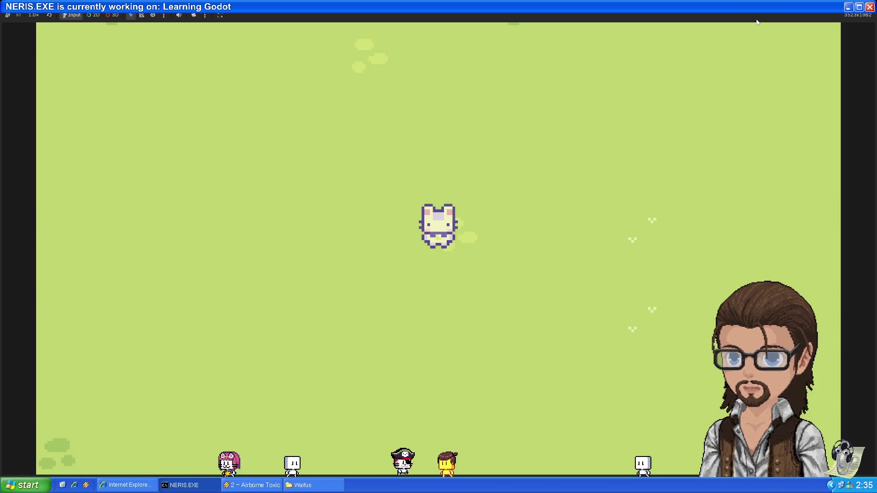
key(Left)
key(Down)
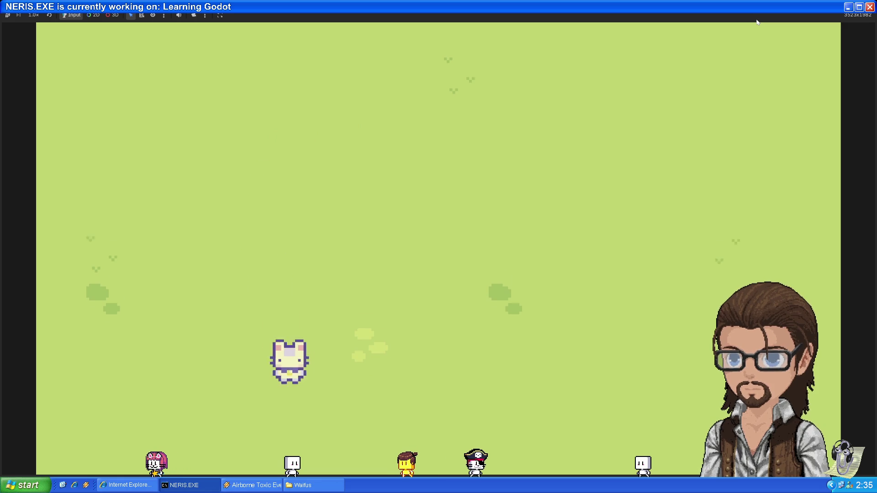
key(Right)
key(Right)
key(Down)
key(Left)
key(Up)
key(Left)
key(Up)
key(Right)
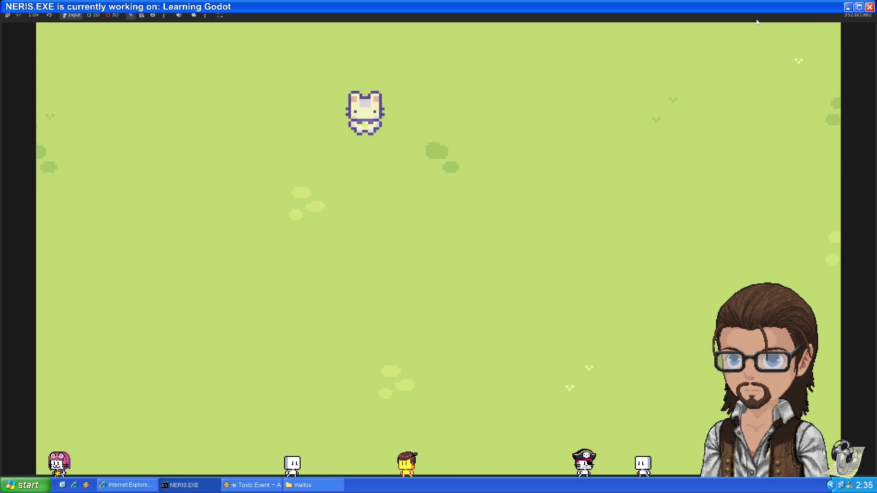
key(Down)
key(Left)
key(Right)
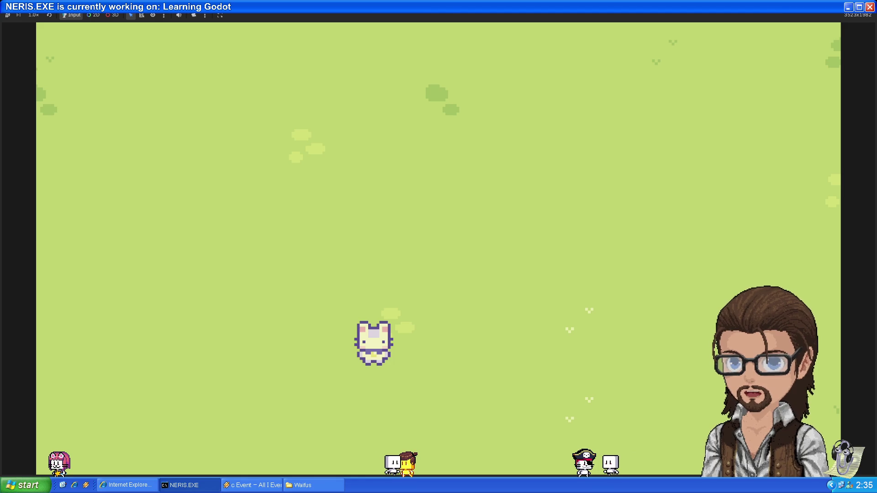
key(F8)
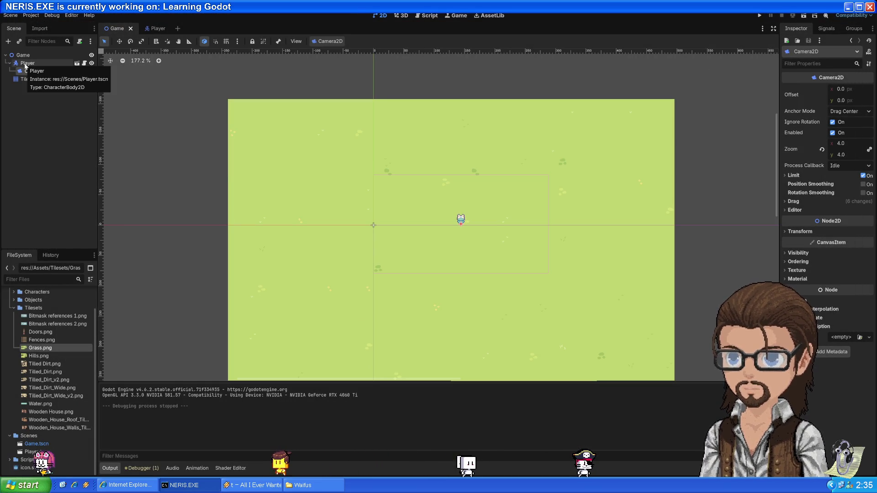
Move Camera2D under Game and give Player a RemoteTransform2D whose Remote Path is Camera2D
drag(27, 58, 27, 57)
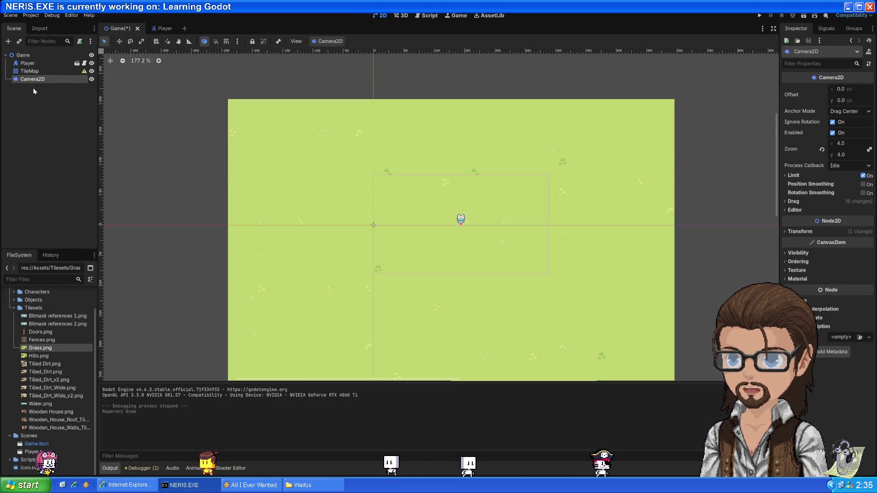
click(27, 64)
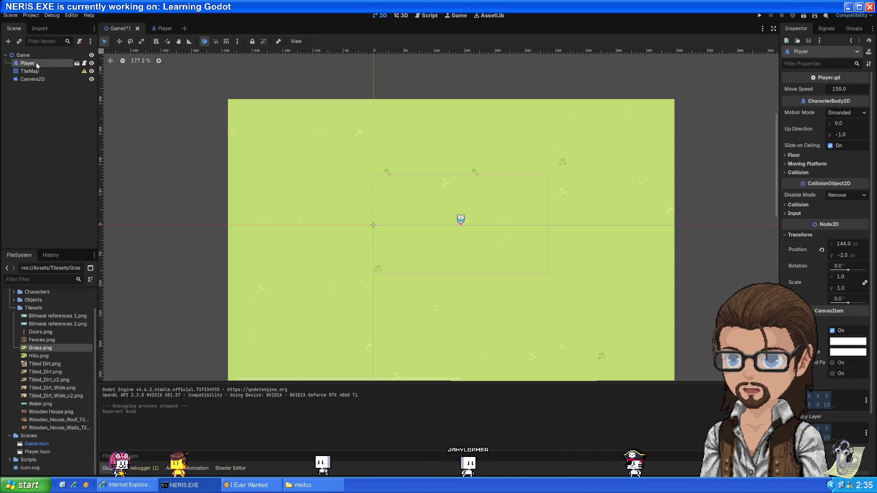
key(ctrl+a)
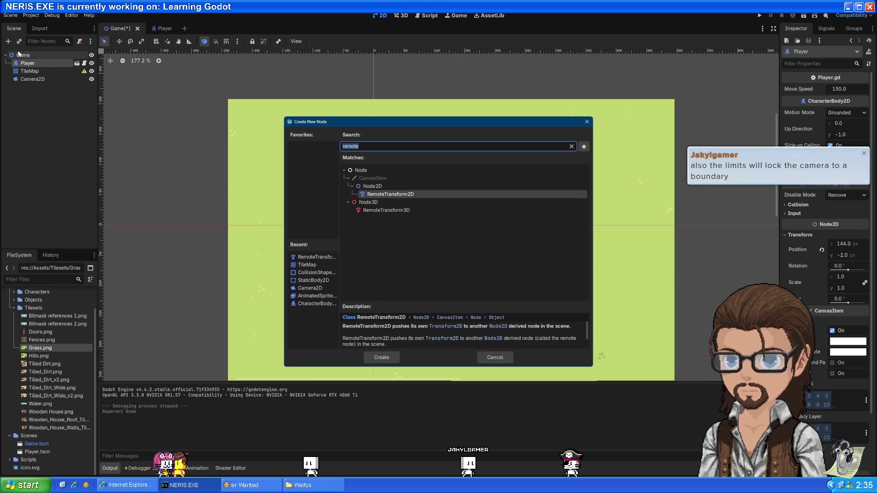
double_click(420, 194)
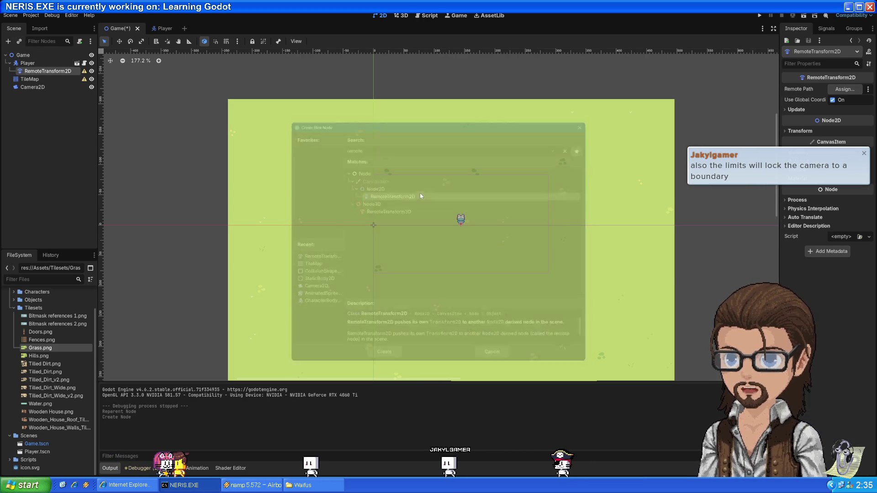
click(845, 90)
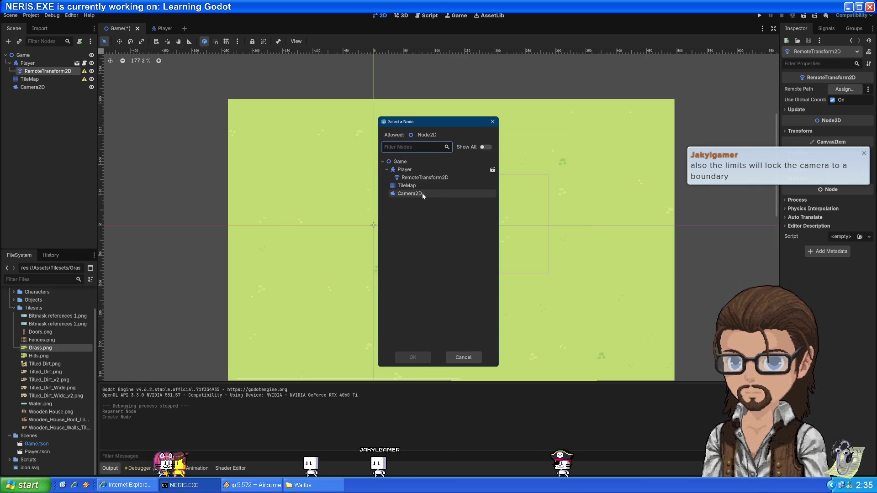
double_click(419, 193)
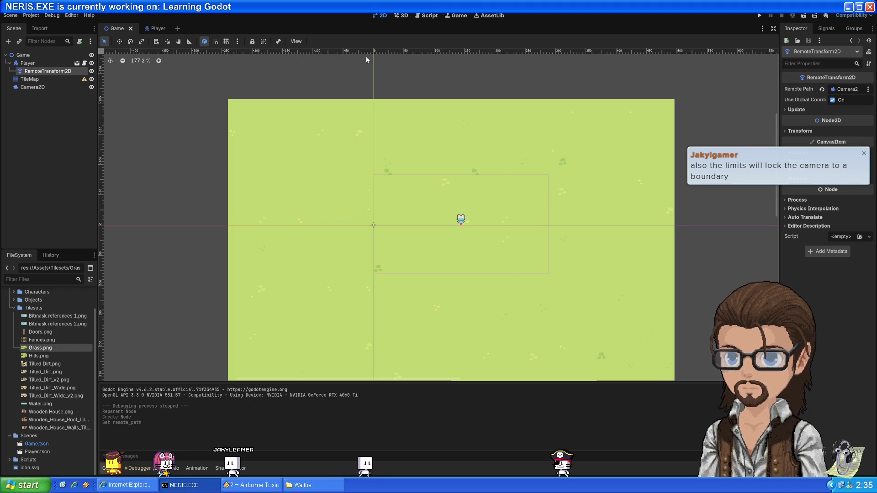
click(758, 15)
key(Up)
key(Right)
key(Right)
key(Up)
key(Down)
key(Right)
key(Up)
key(Down)
key(Left)
key(Right)
key(Right)
key(Up)
key(F8)
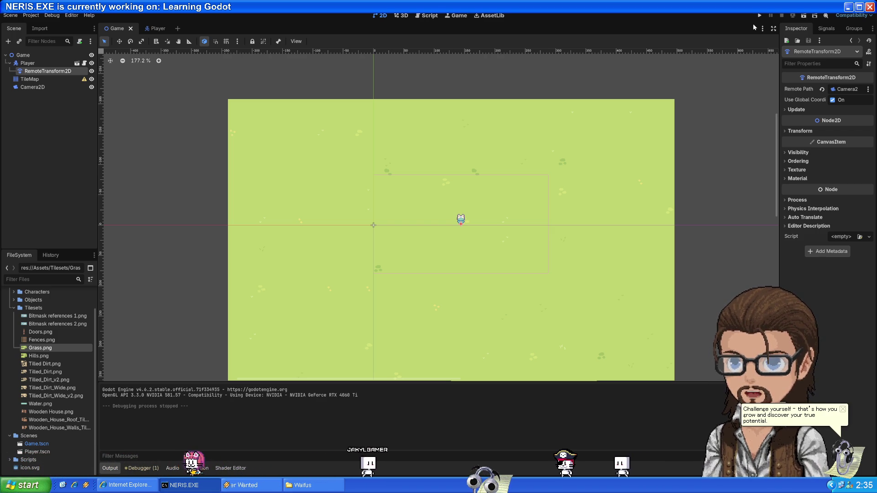
click(32, 87)
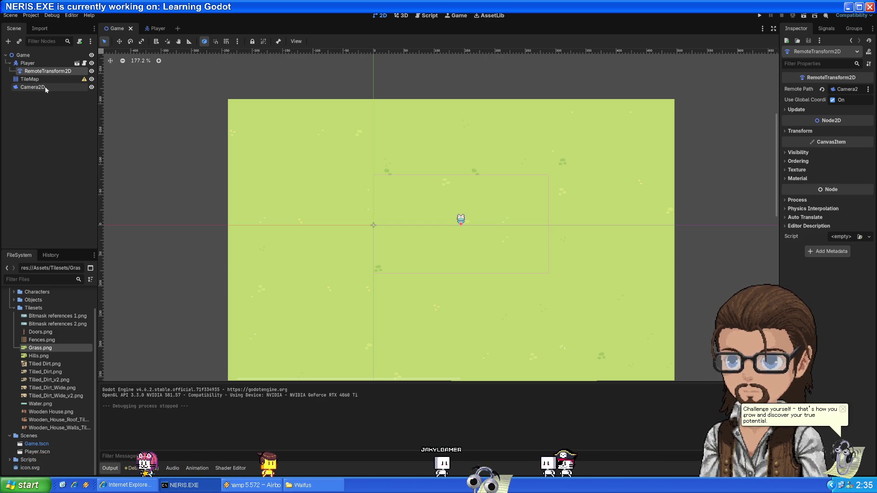
Reselect Camera2D and expand its Drag and Limit sections in the Inspector
click(793, 202)
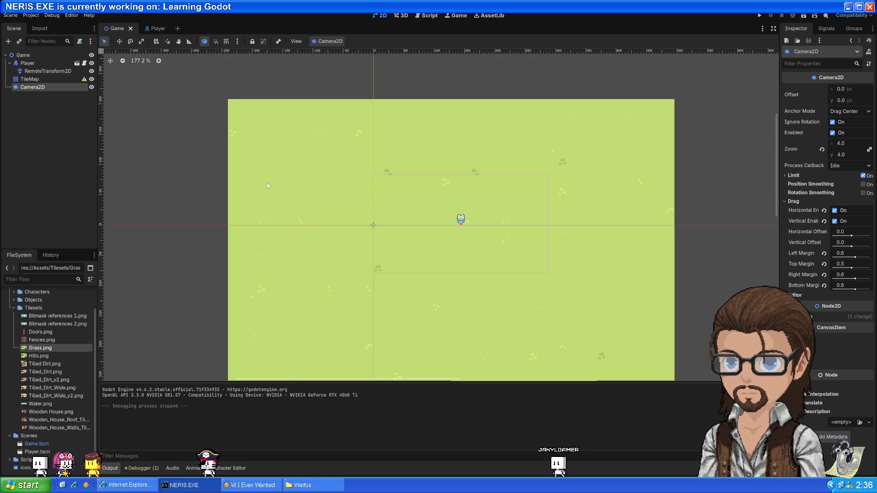
click(37, 133)
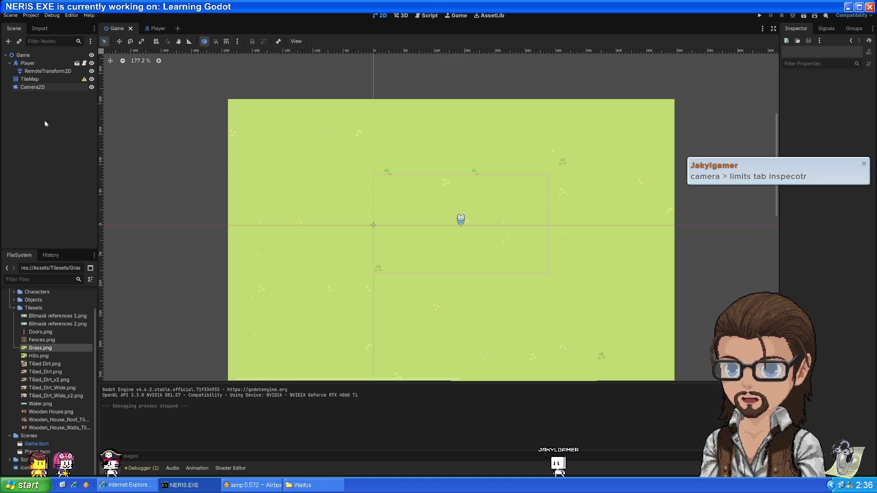
click(31, 87)
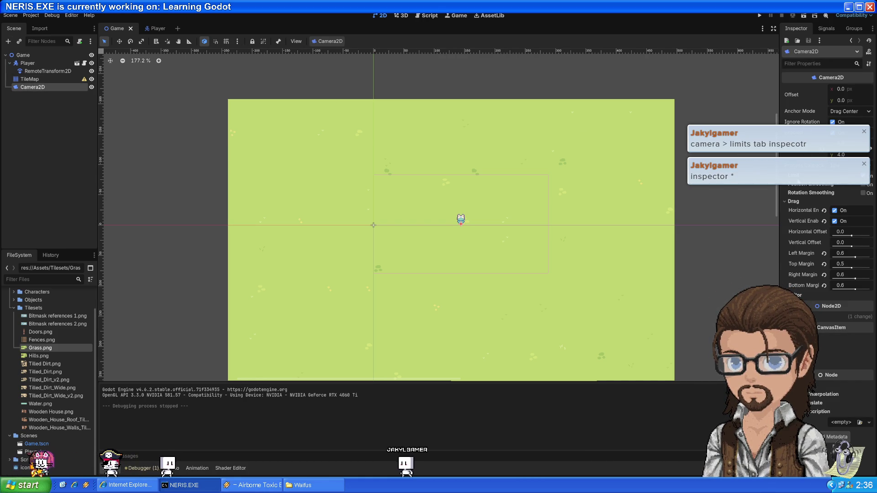
click(804, 176)
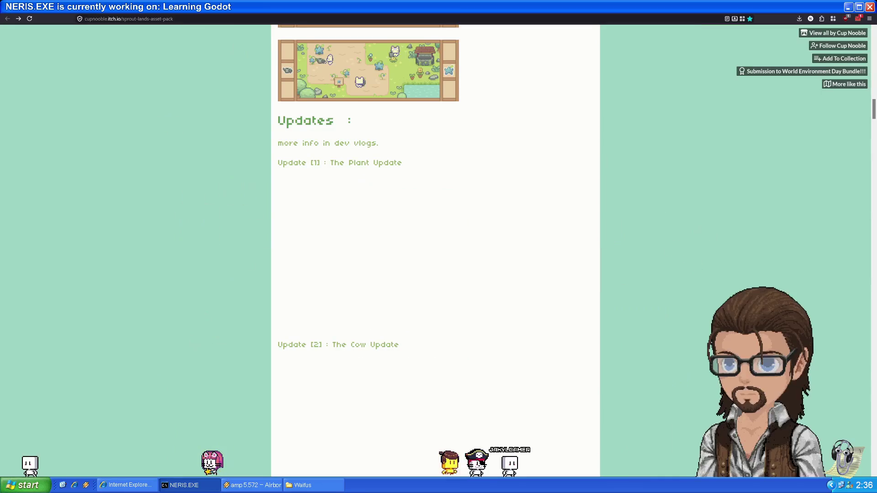
Switch to the tutorial tab in the browser, pause the video at 55:34, and return to Godot
key(alt+Tab)
key(ctrl+Tab)
click(276, 317)
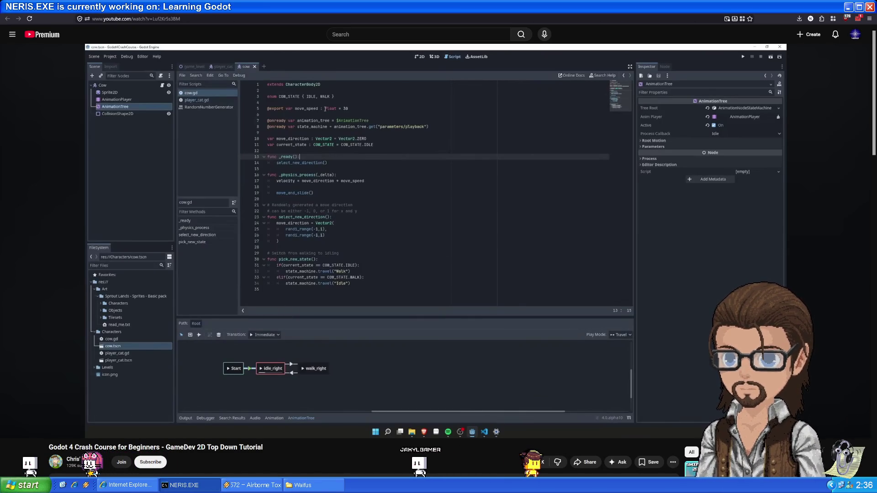
key(ctrl+Tab)
key(ctrl+Tab)
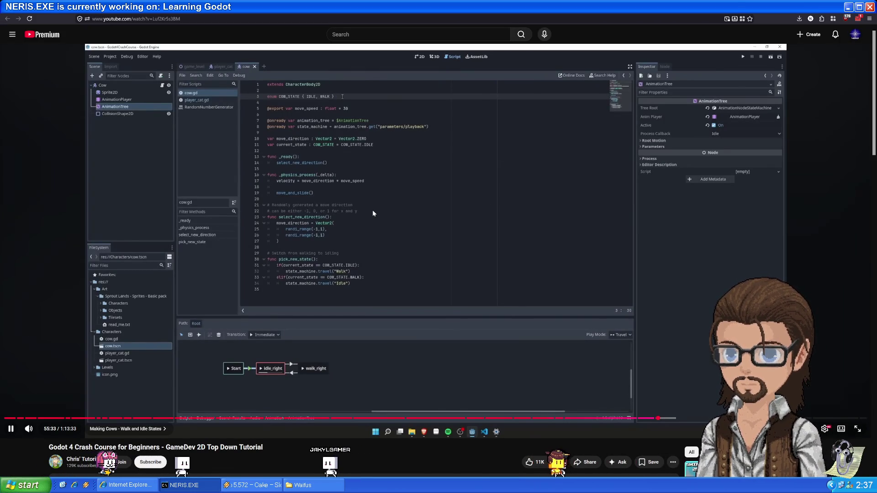
click(372, 212)
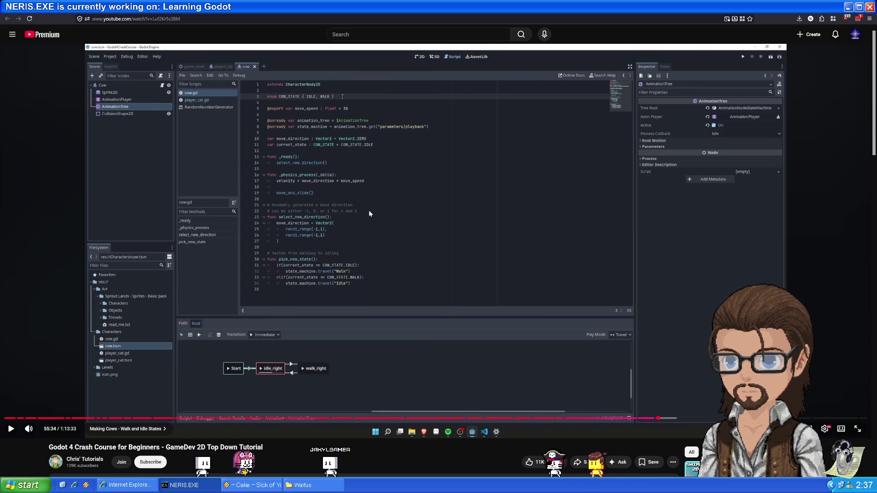
key(alt+Tab)
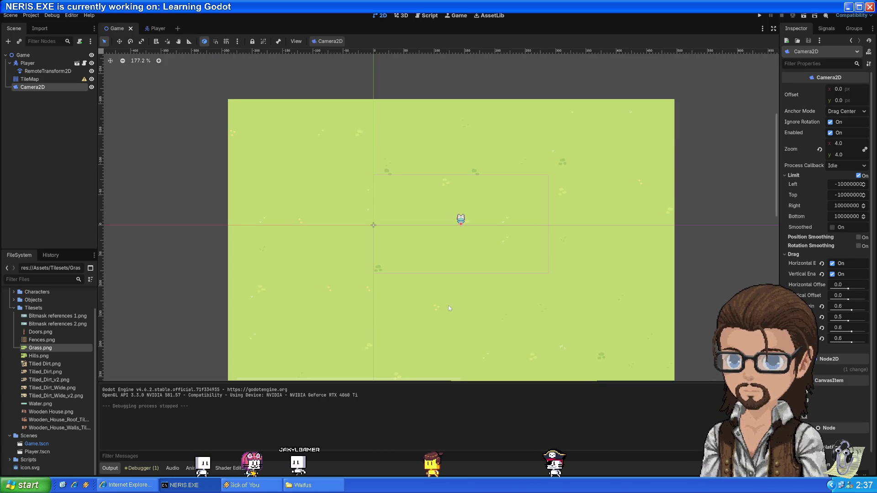
Run the game and walk the player across the grass down toward the water
click(758, 16)
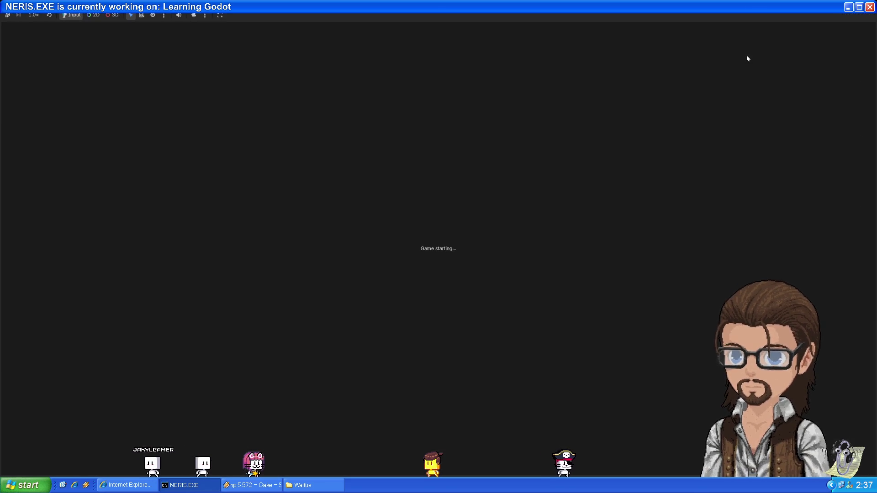
key(Up)
key(Right)
key(Down)
key(Down)
key(Right)
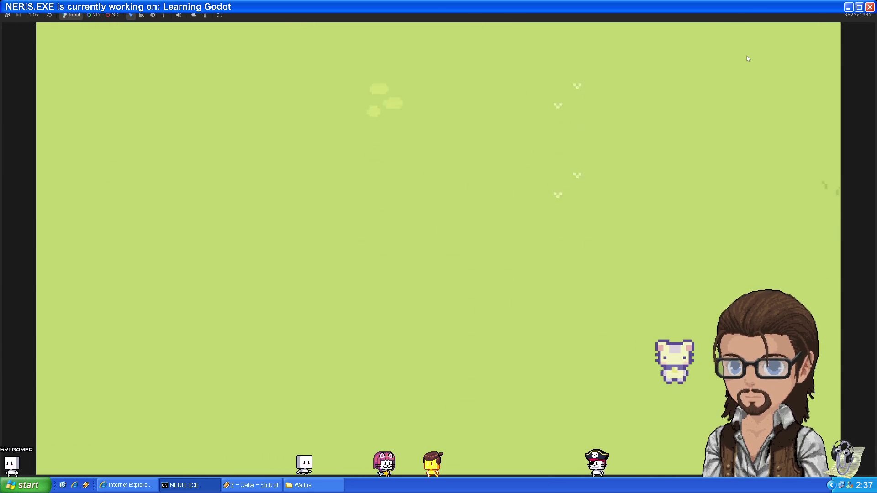
key(Down)
key(Left)
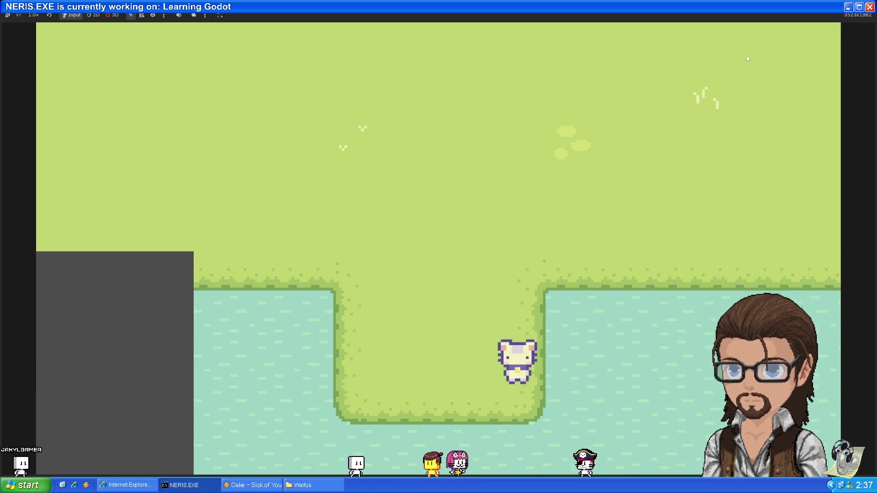
key(Down)
key(Up)
key(Left)
key(Down)
key(Up)
Walk the player around the peninsula and up the grass with the camera following
key(Up)
key(Left)
key(Right)
key(Down)
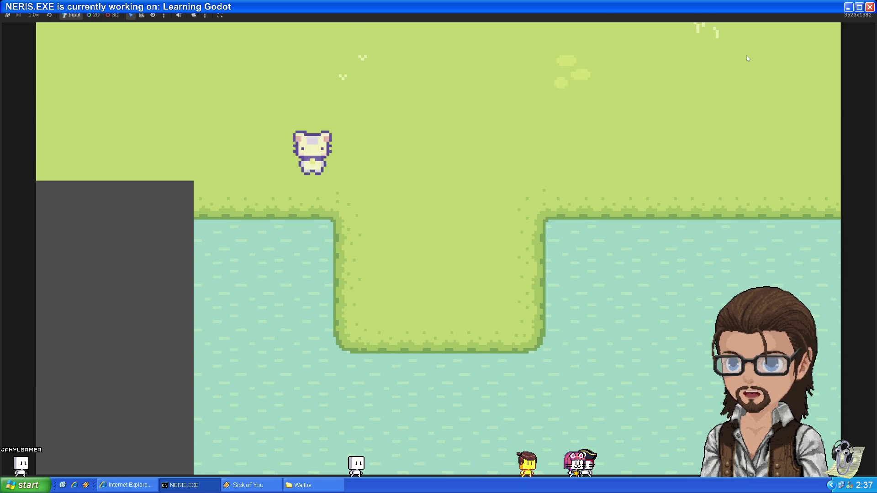
key(Right)
key(Down)
key(Up)
key(Right)
key(Left)
key(Up)
key(Down)
key(Up)
key(Left)
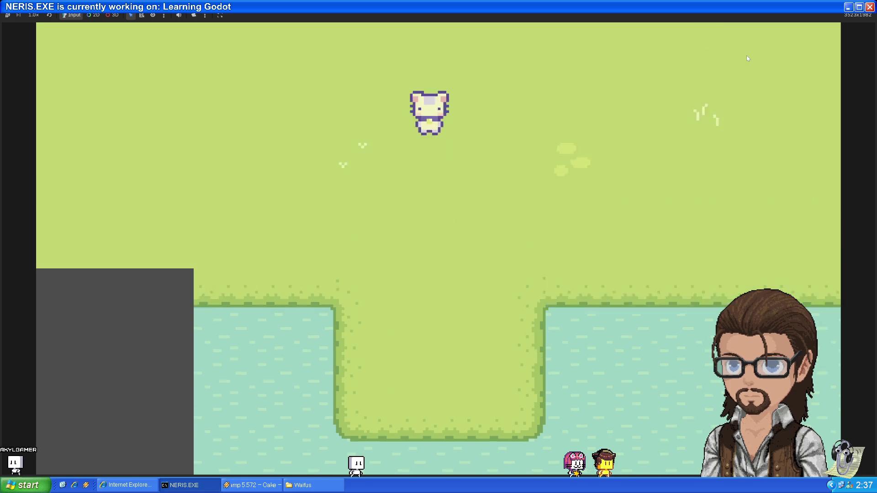
key(Down)
key(Right)
key(Down)
key(Left)
key(Right)
key(Up)
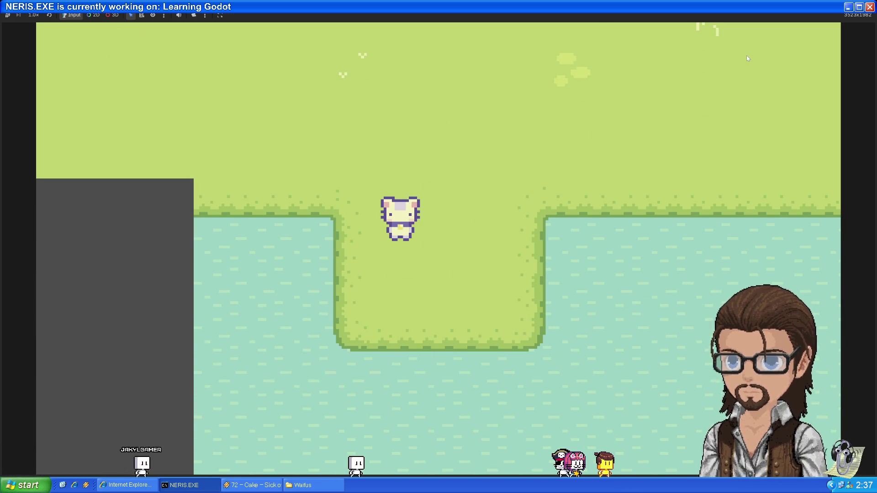
key(Up)
key(Down)
key(Left)
key(Left)
key(Right)
key(Up)
key(Left)
key(Right)
key(Up)
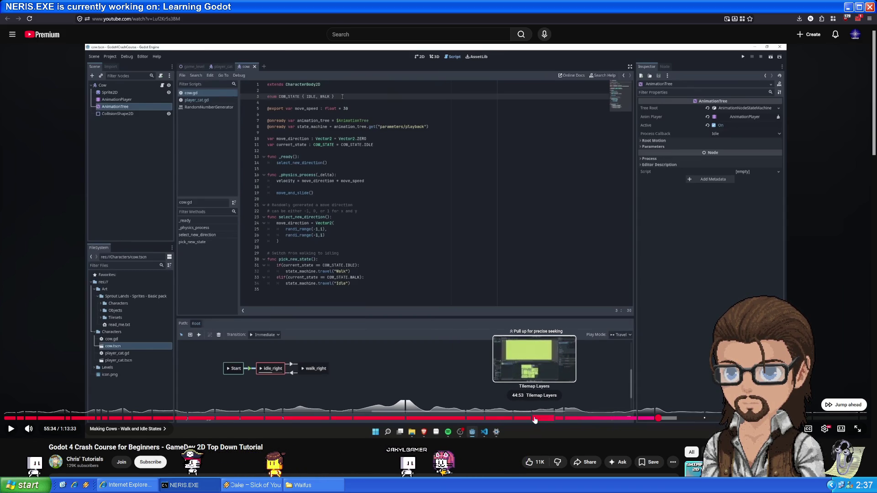
Jump the tutorial back to 47:30, play it to 47:41, pause, and return to Godot
click(566, 418)
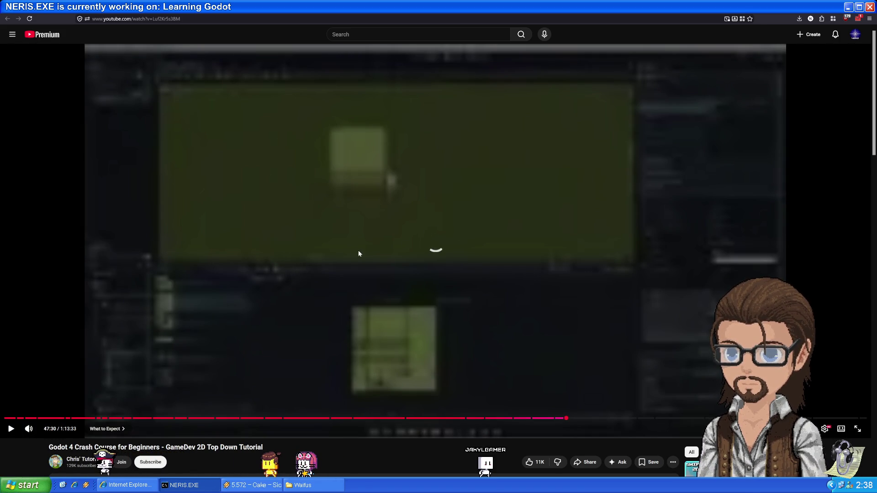
click(11, 429)
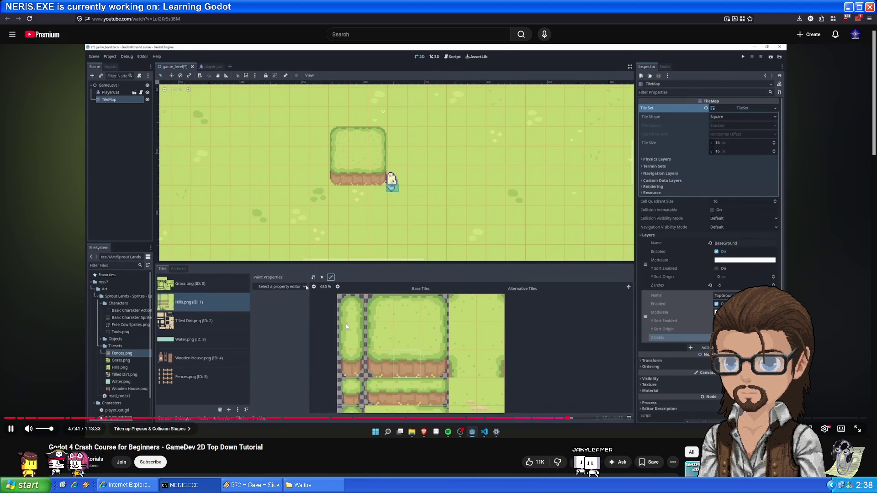
key(space)
key(alt+Tab)
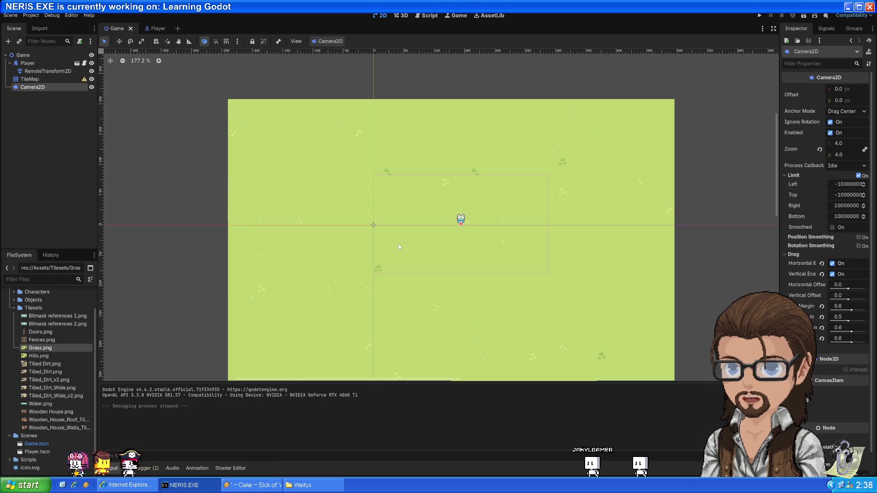
Select the TileMap node and bring up its TileSet editor
click(30, 79)
click(170, 303)
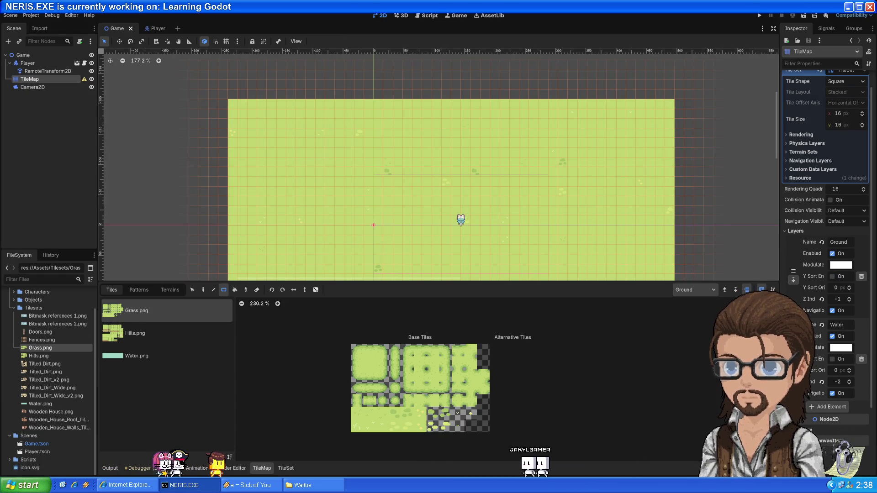
click(276, 468)
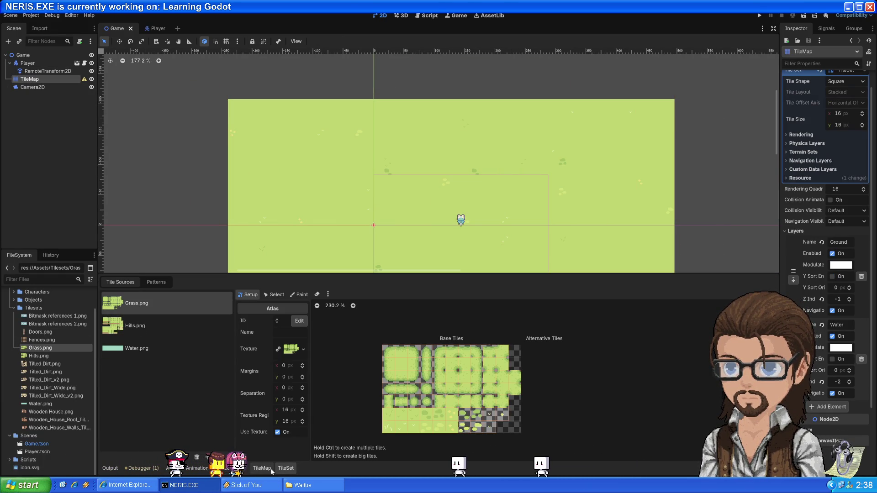
click(269, 469)
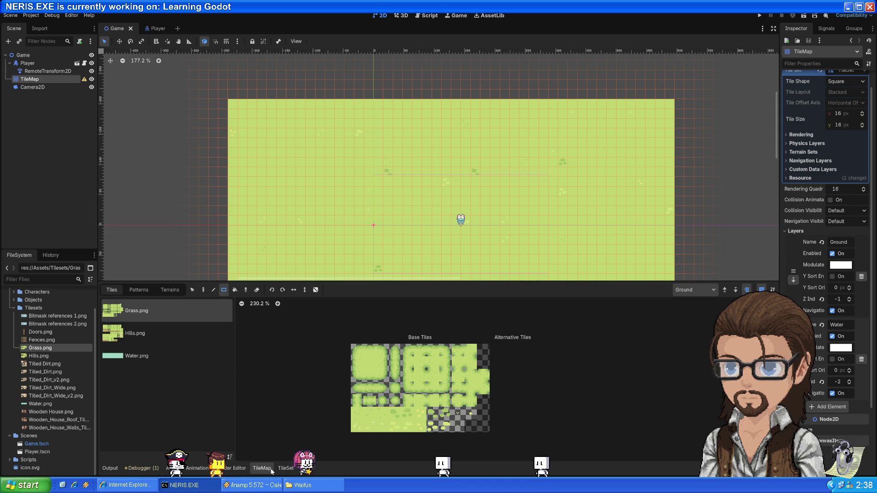
click(286, 469)
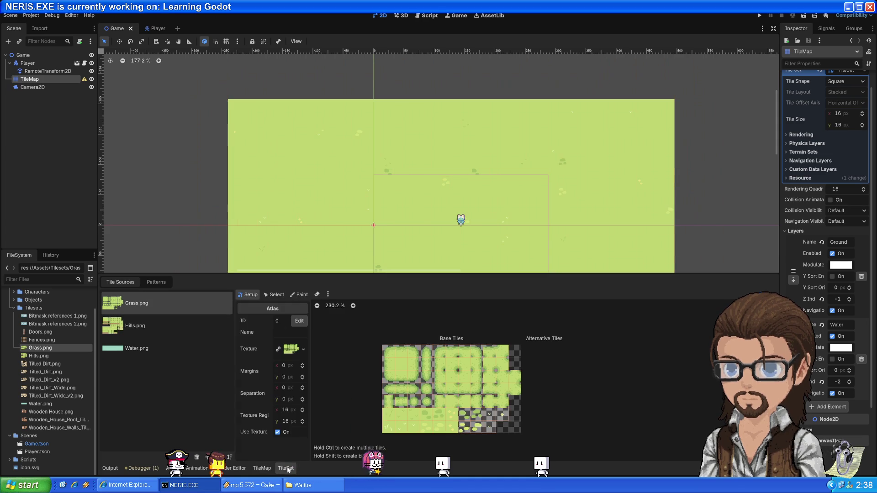
Inspect the Hills.png atlas tiles in the TileSet editor, then deselect the TileMap
scroll(487, 231, down, 3)
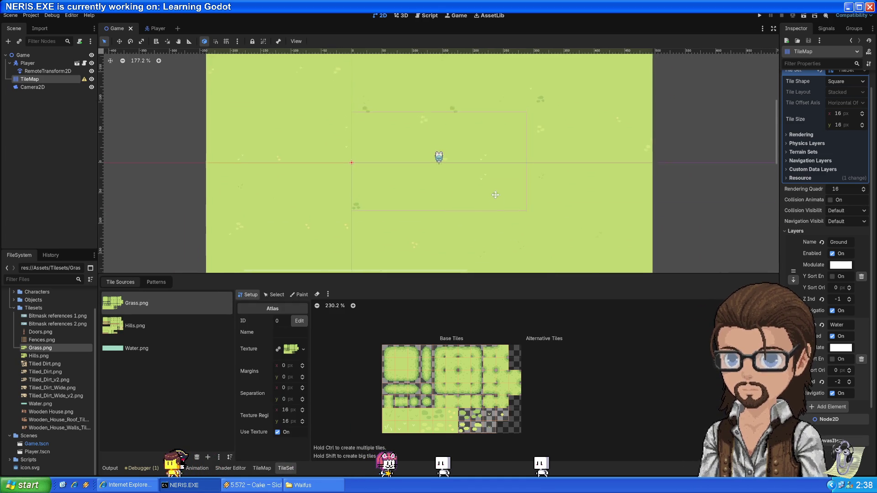
scroll(420, 159, up, 5)
drag(420, 160, 446, 200)
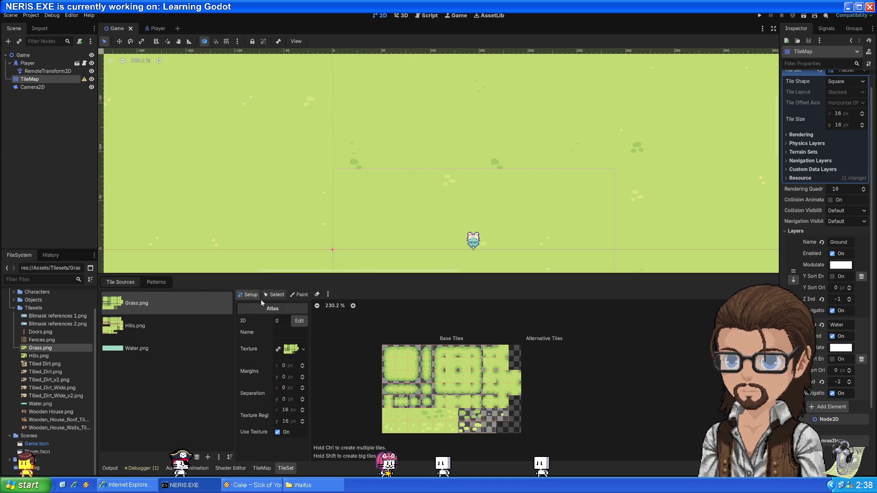
click(191, 326)
scroll(460, 389, up, 2)
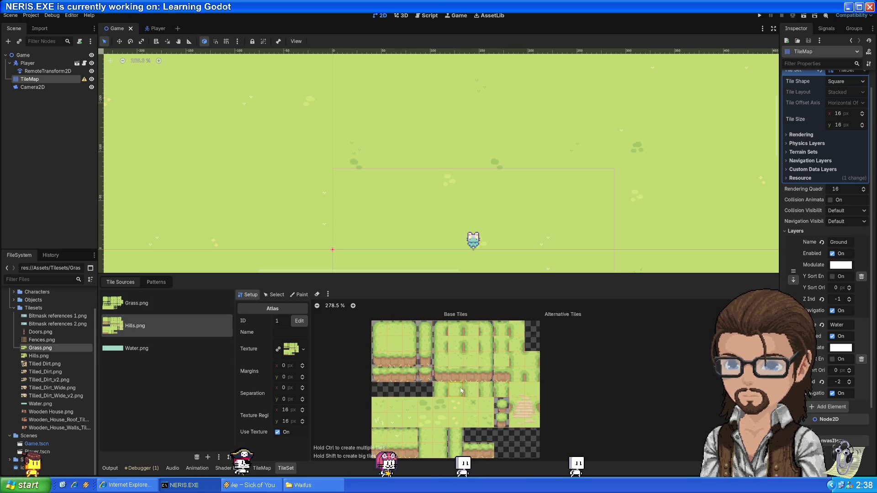
scroll(459, 390, up, 2)
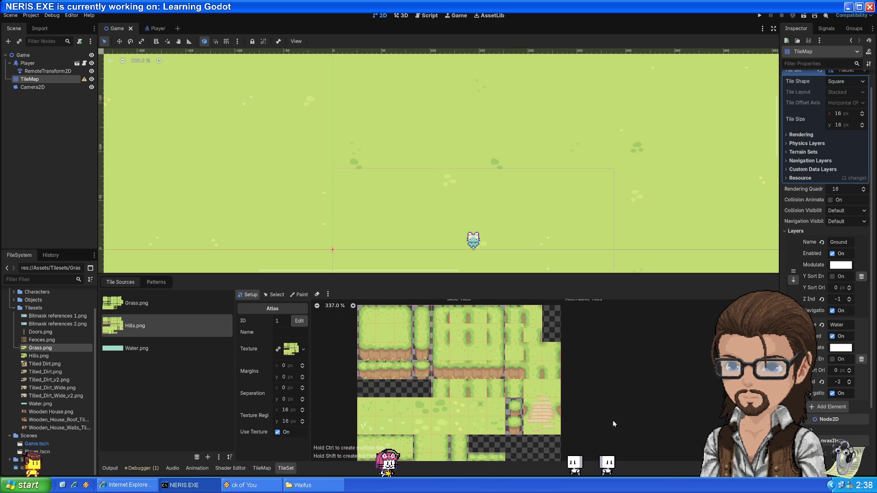
scroll(615, 351, down, 2)
scroll(599, 389, right, 1)
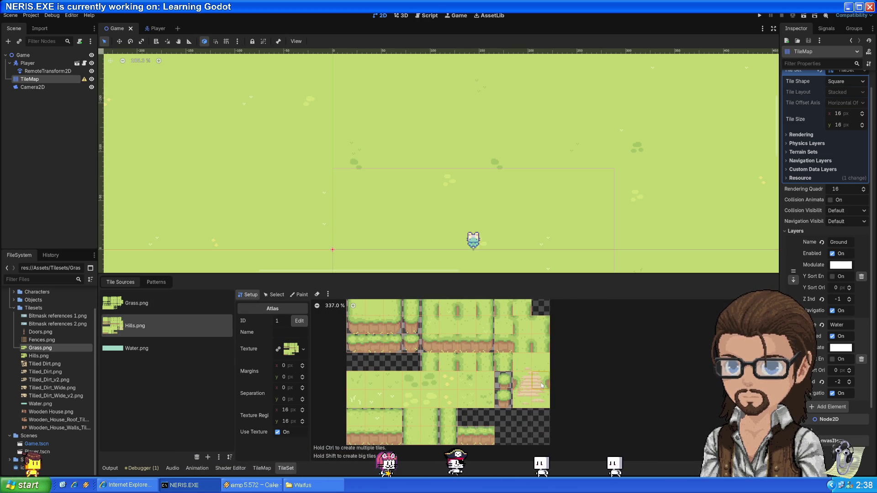
scroll(461, 399, up, 2)
scroll(461, 399, left, 2)
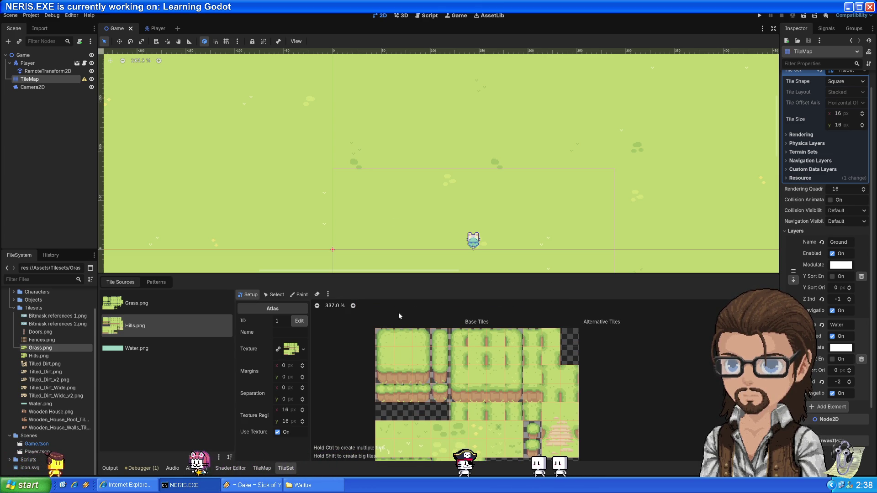
click(381, 133)
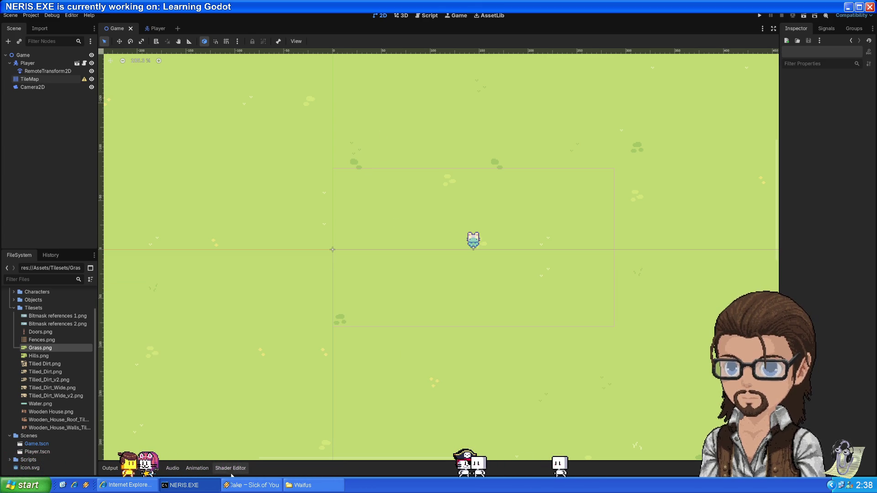
Read the unused delta parameter warning and its stack trace, then reselect the TileMap node
click(139, 468)
click(140, 468)
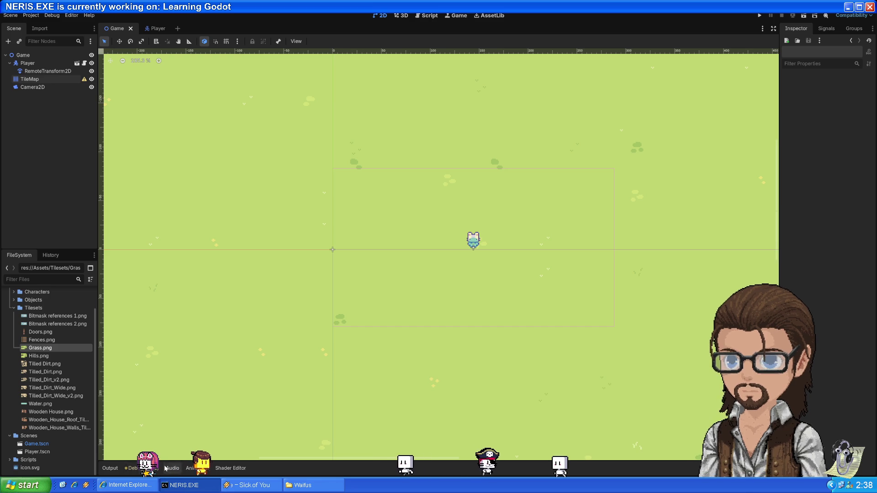
click(132, 468)
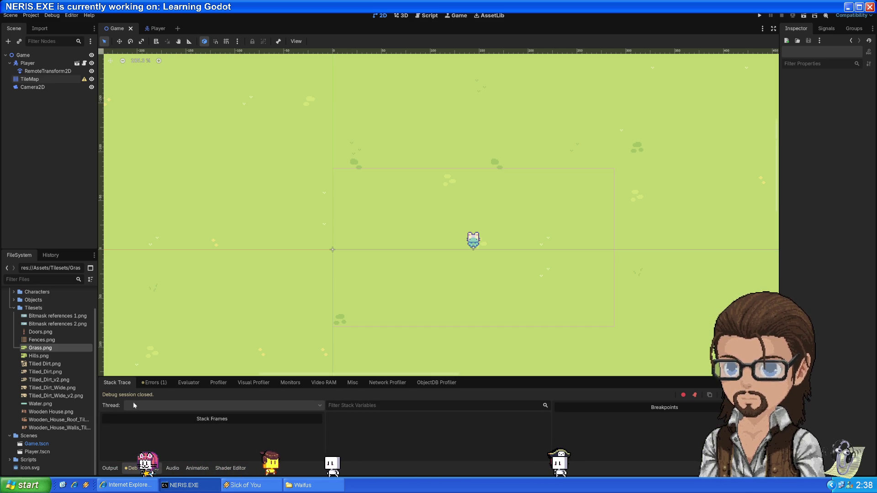
click(154, 382)
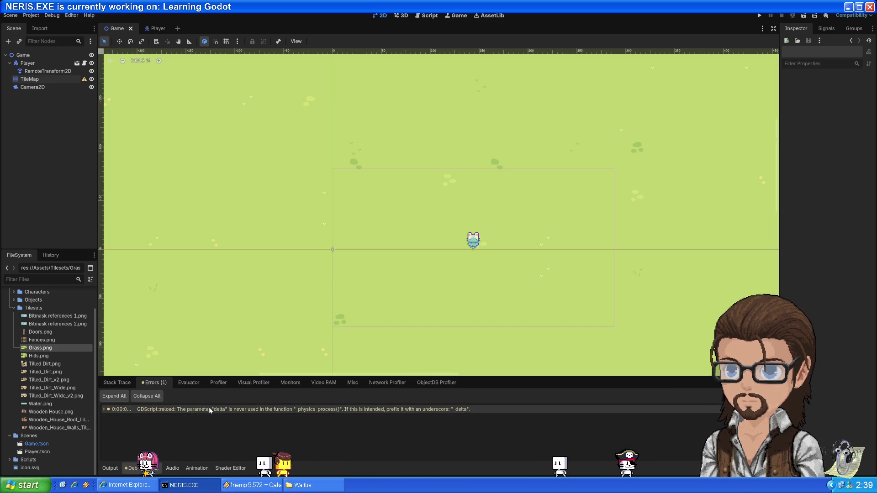
mouse_move(243, 411)
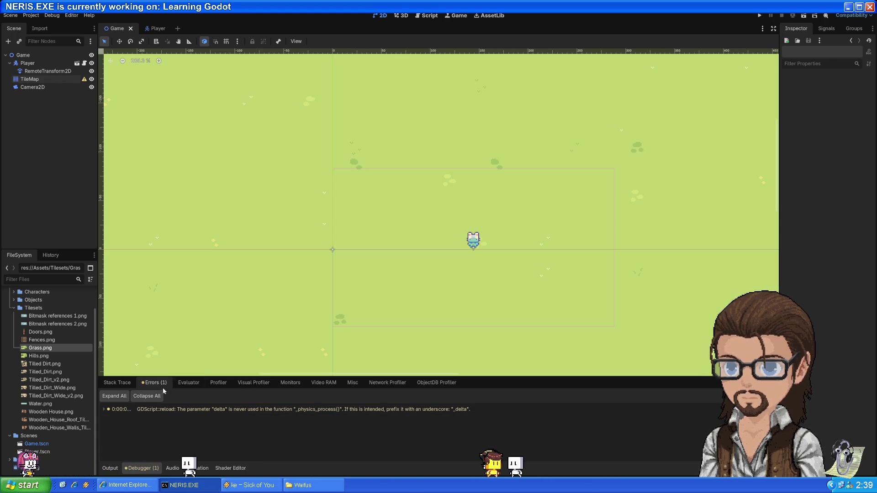
click(119, 384)
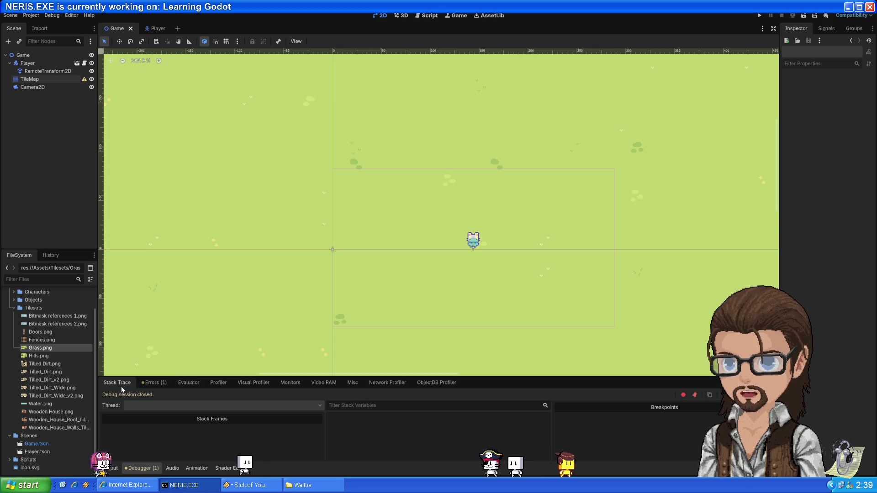
click(153, 383)
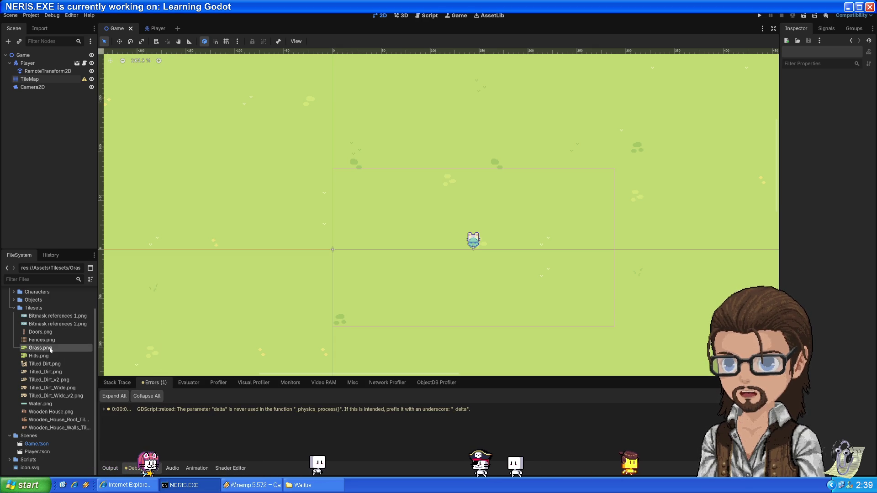
click(30, 79)
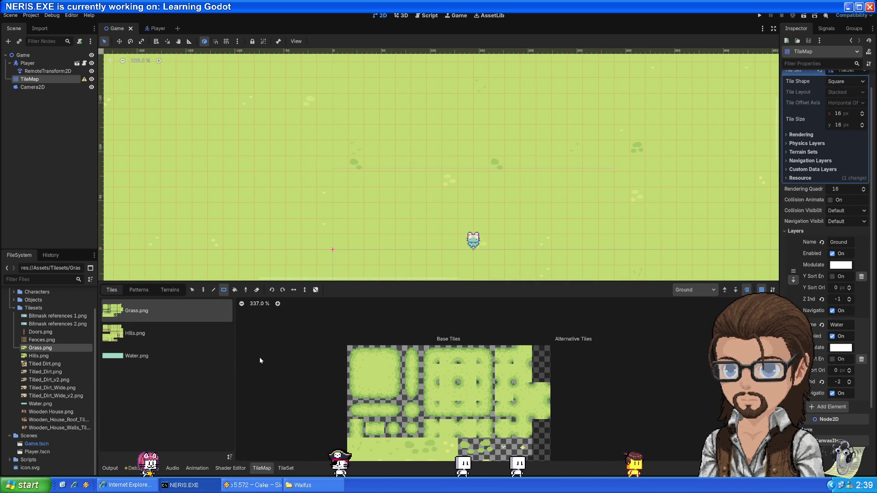
Return to the TileMap painting panel and pick a Grass.png tile
click(286, 468)
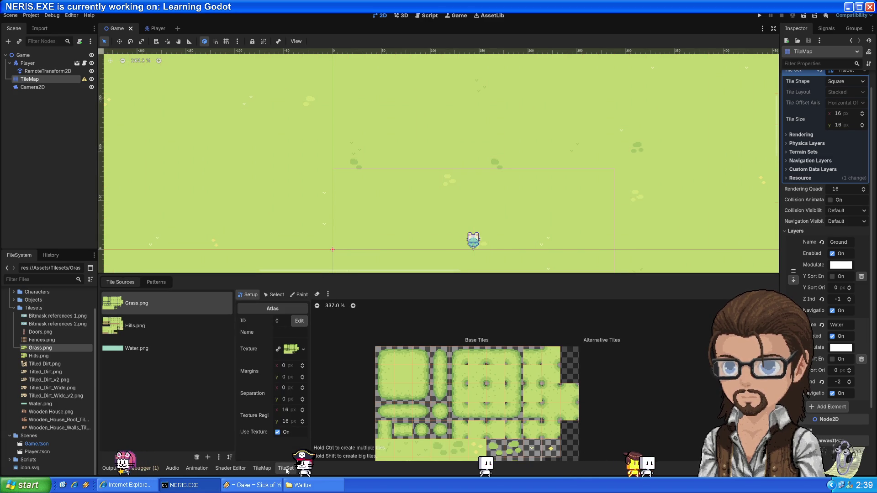
click(268, 470)
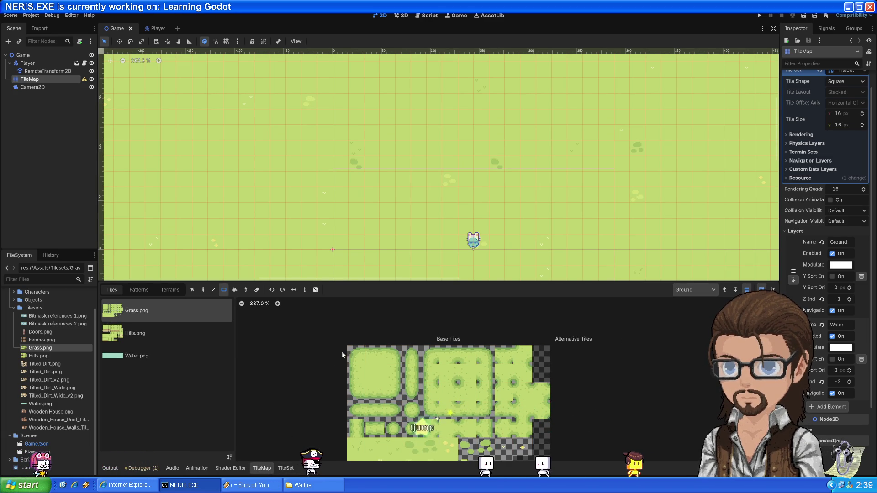
click(375, 371)
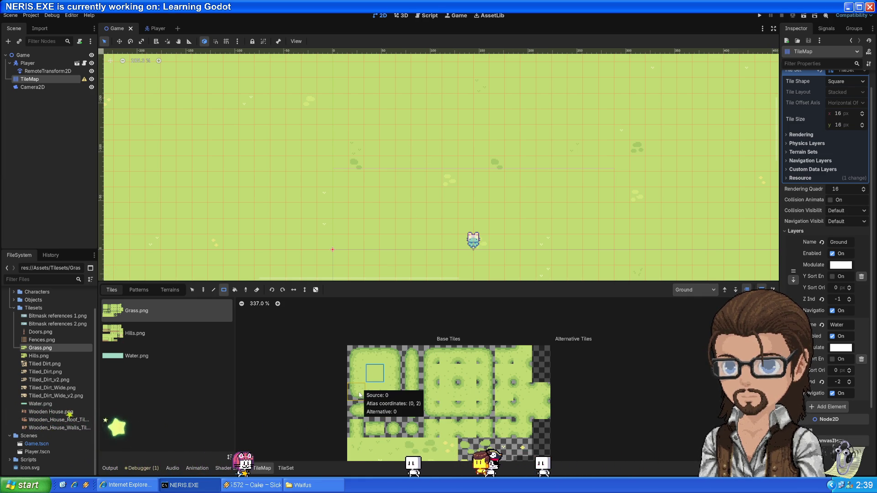
Paint a trial strip of grass tiles, undo it, and switch the source to Hills.png
drag(361, 395, 389, 396)
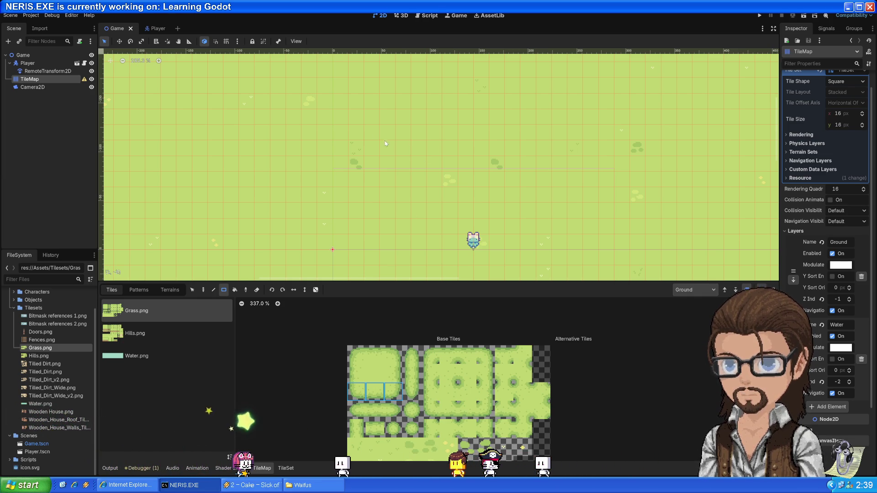
click(421, 149)
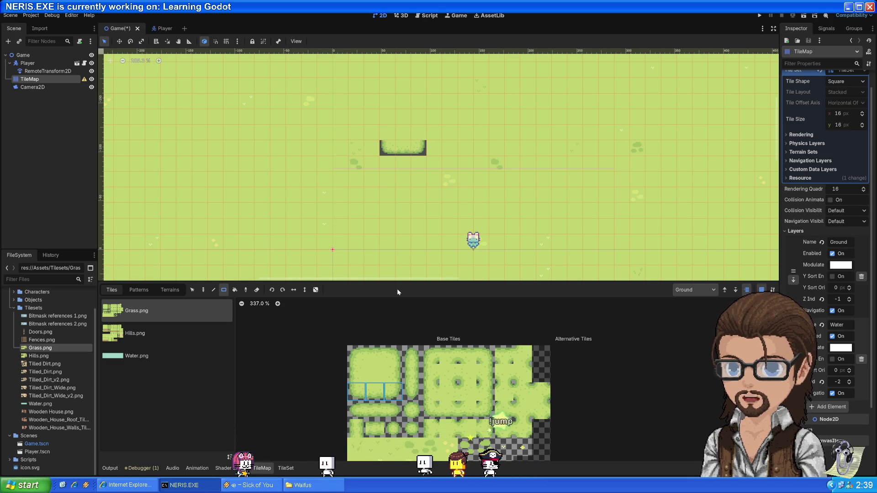
key(ctrl+z)
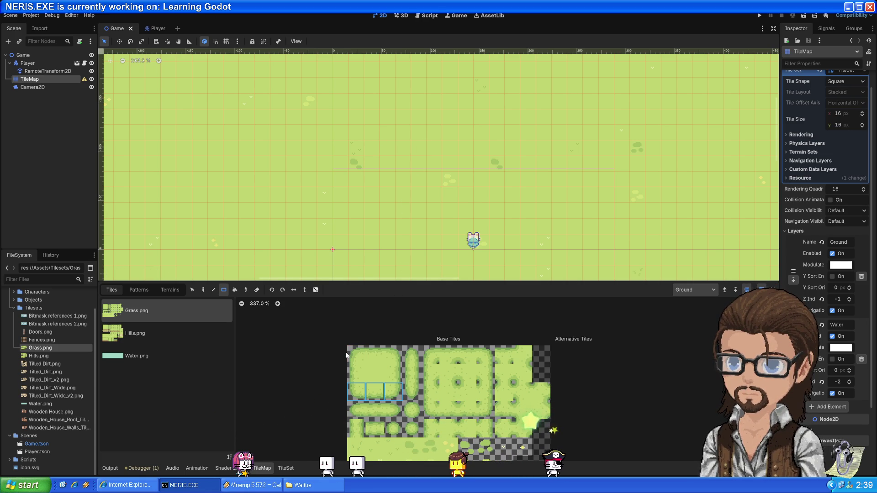
click(151, 336)
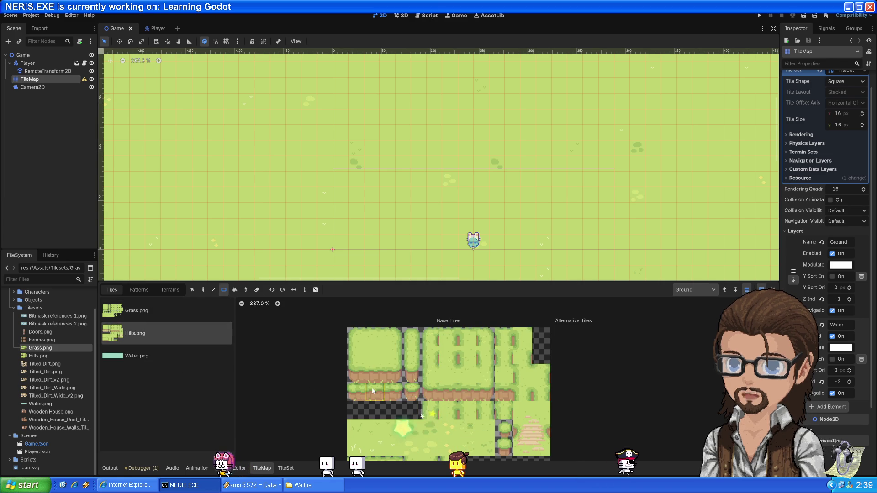